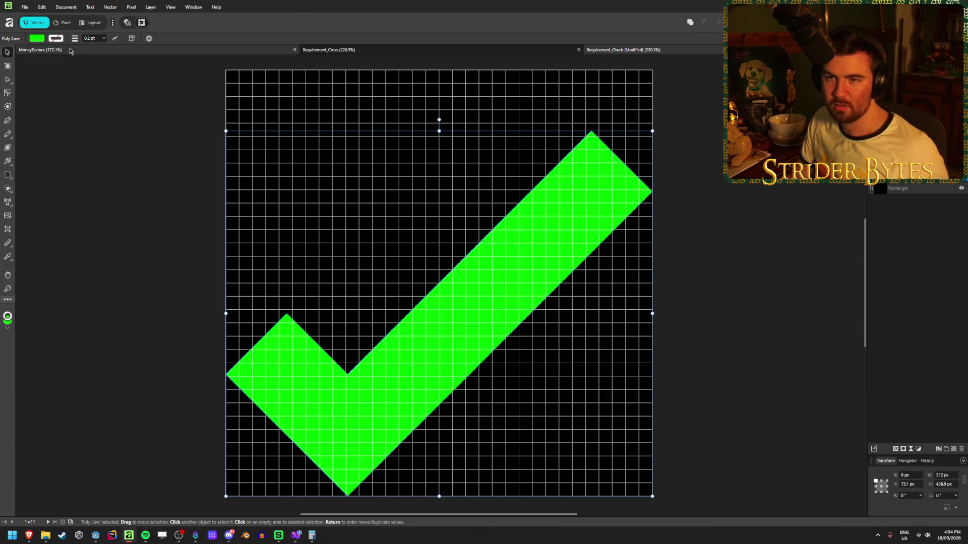
Switch the green check shape to the Node Tool to expose its corner points.
left_click(8, 83)
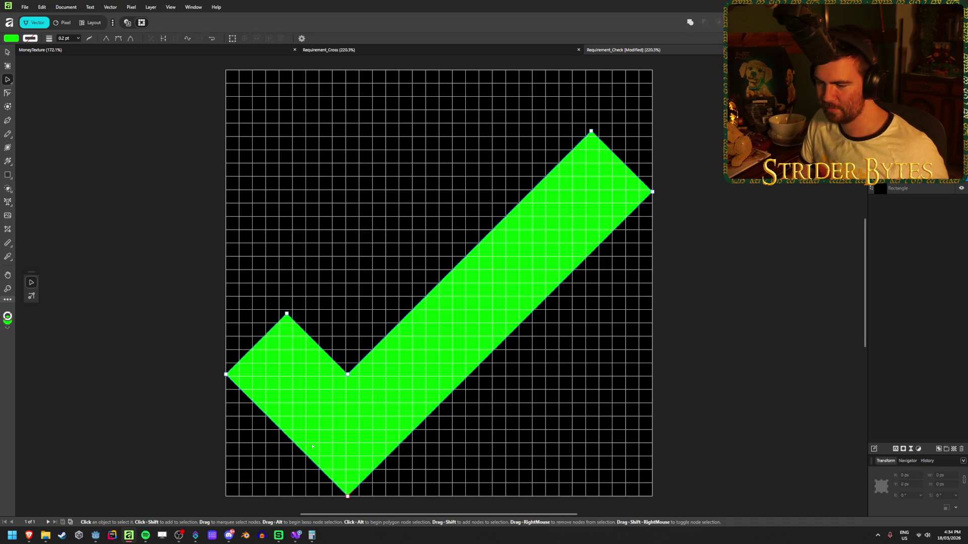
Drag the check's upper-left and left corner nodes slightly down and to the left.
left_click_drag(347, 497, 348, 496)
mouse_move(366, 352)
left_mouse_down()
mouse_move(327, 476)
mouse_move(325, 504)
mouse_move(345, 497)
left_mouse_up()
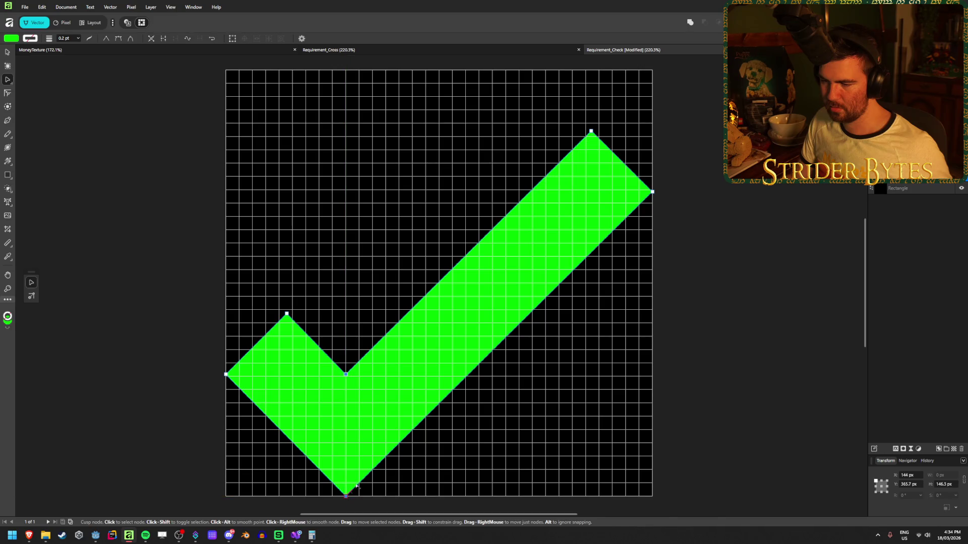
mouse_move(328, 359)
left_mouse_down()
mouse_move(357, 396)
mouse_move(347, 380)
left_mouse_up()
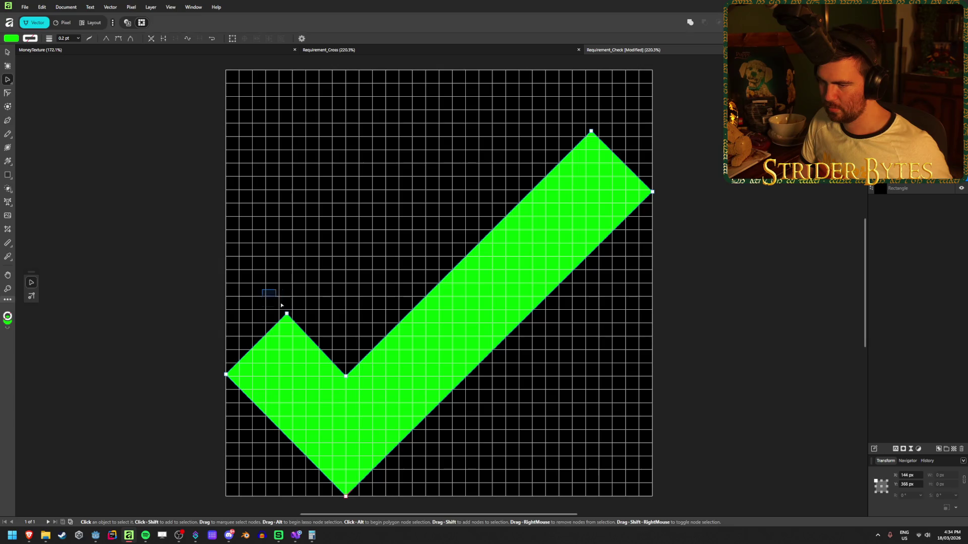
left_click_drag(287, 314, 279, 323)
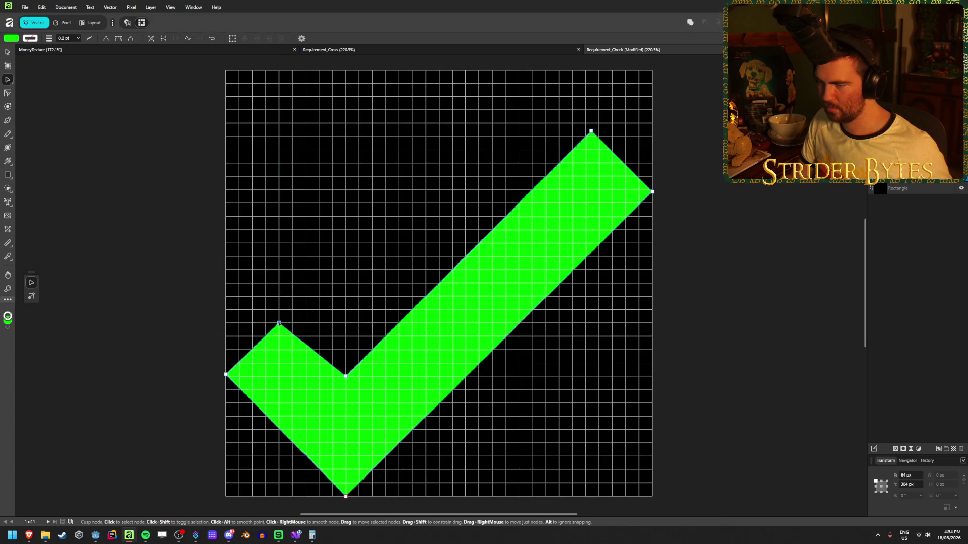
mouse_move(203, 357)
left_mouse_down()
mouse_move(235, 389)
mouse_move(225, 389)
left_mouse_up()
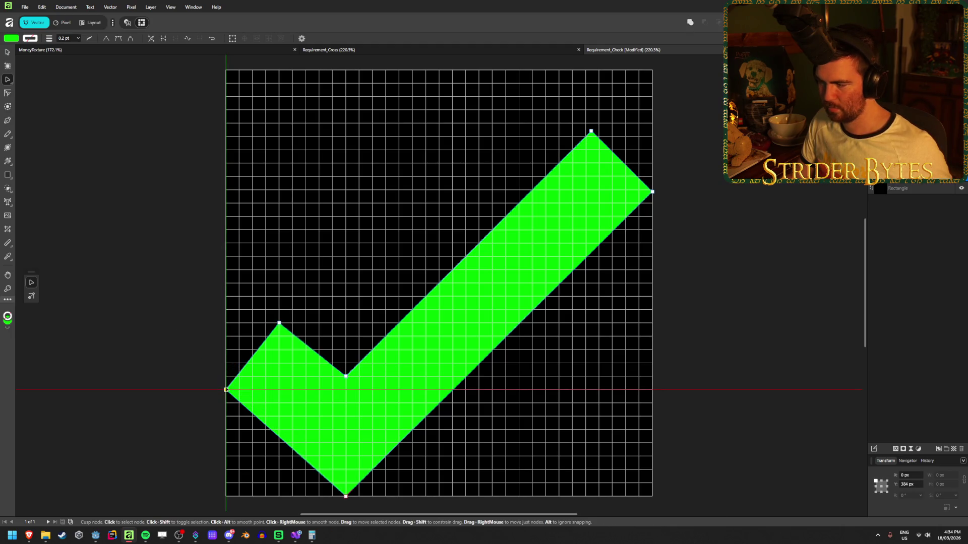
mouse_move(226, 390)
left_mouse_down()
mouse_move(226, 430)
mouse_move(231, 371)
mouse_move(225, 391)
left_mouse_up()
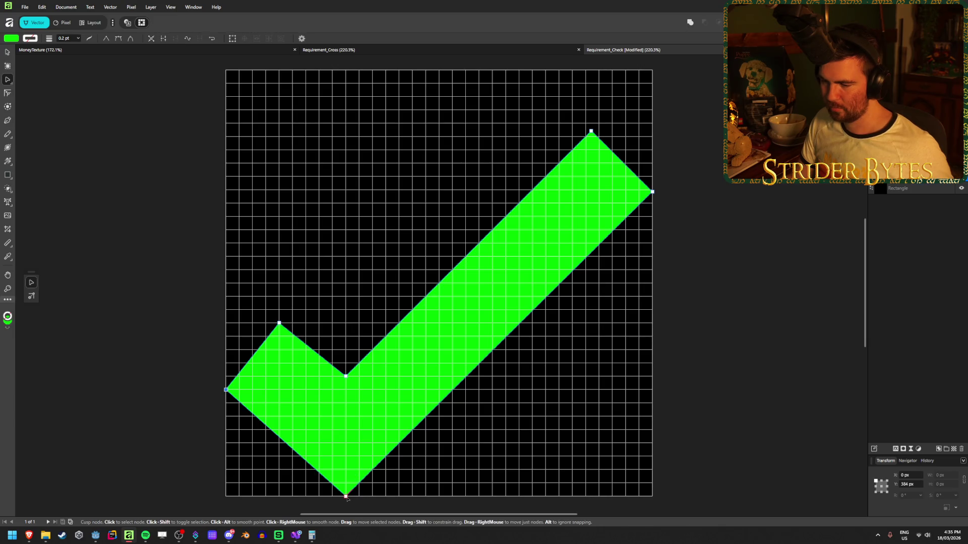
Shift the check's inner bend and bottom point further to the right.
left_click_drag(385, 509, 307, 487)
left_click(346, 376, "shift")
mouse_move(346, 375)
left_mouse_down()
mouse_move(461, 382)
mouse_move(440, 377)
left_mouse_up()
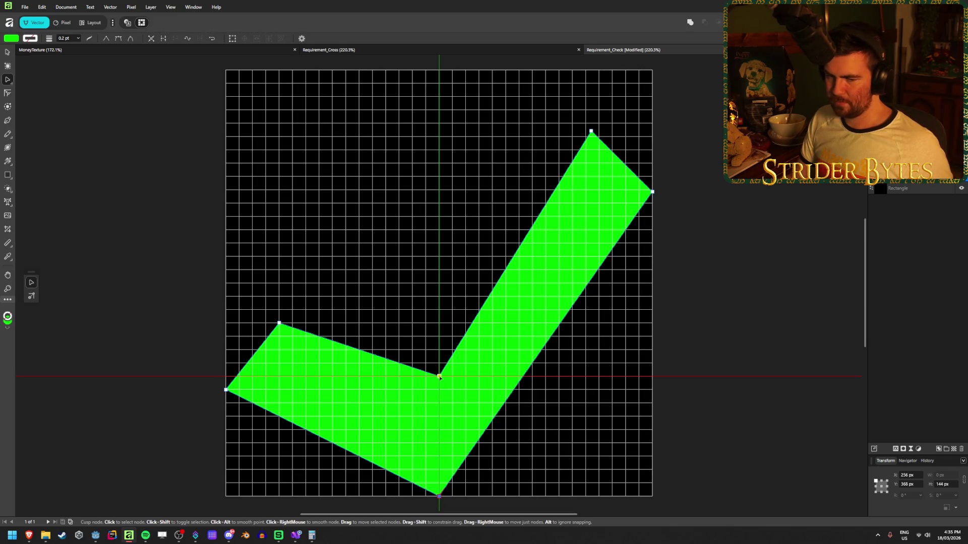
left_click_drag(439, 377, 332, 377)
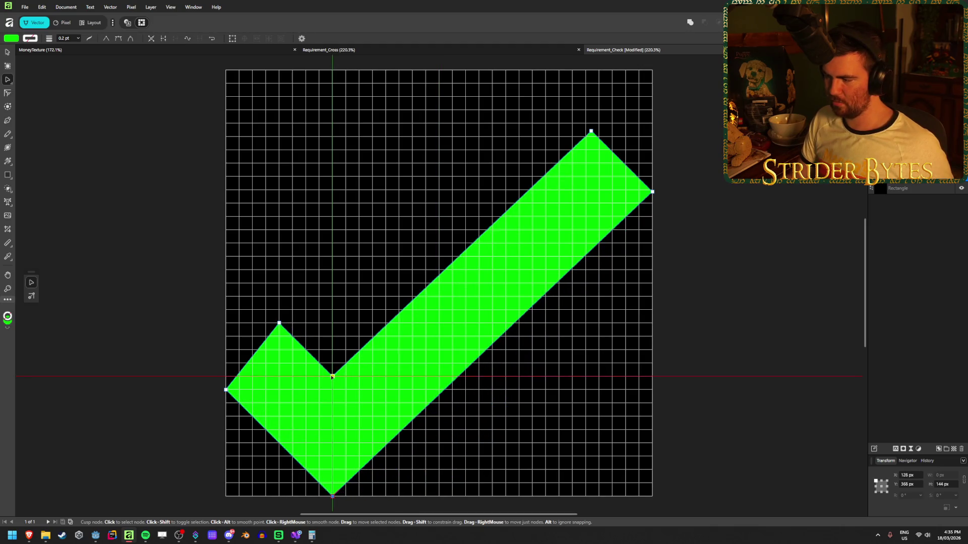
left_click_drag(333, 377, 386, 376)
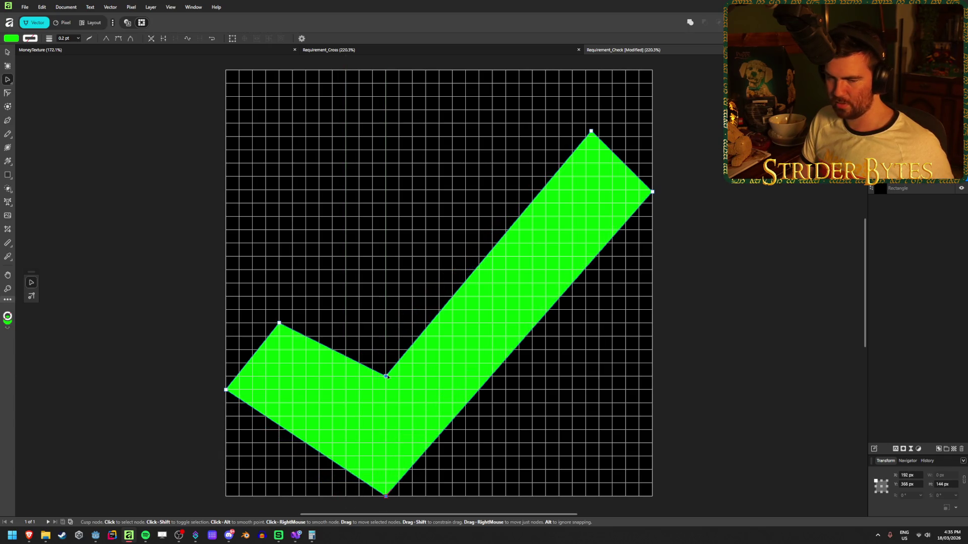
left_click(162, 295)
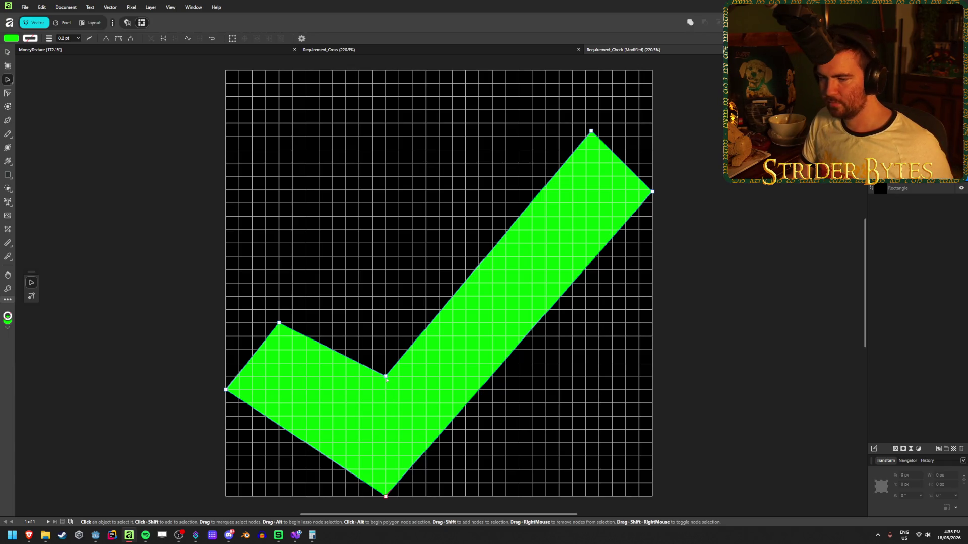
Delete the upper-left node and add a left-edge node to form an even-width left arm.
mouse_move(265, 296)
left_mouse_down()
mouse_move(297, 331)
mouse_move(388, 372)
mouse_move(359, 356)
mouse_move(279, 269)
left_mouse_up()
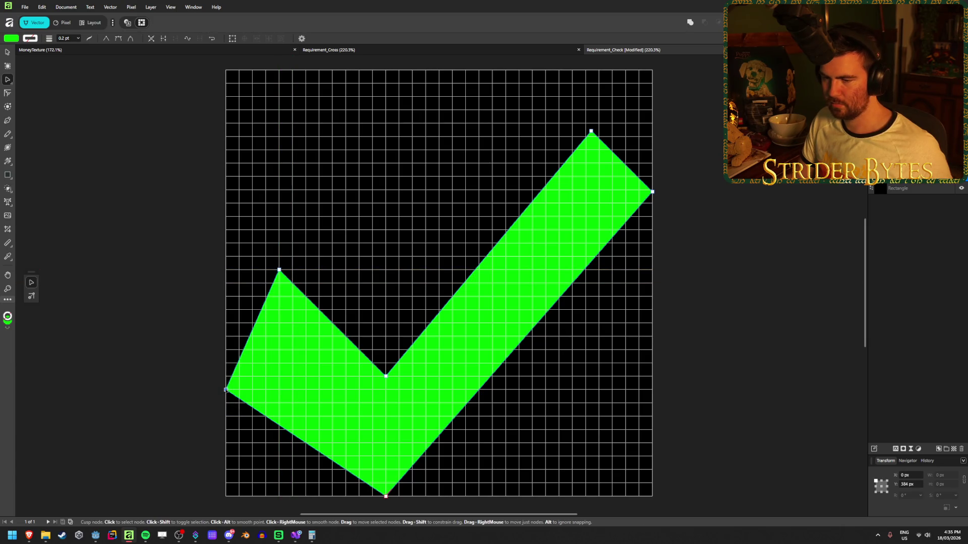
key("Delete")
mouse_move(379, 488)
left_mouse_down()
mouse_move(313, 457)
mouse_move(362, 469)
mouse_move(226, 336)
left_mouse_up()
left_click(151, 309)
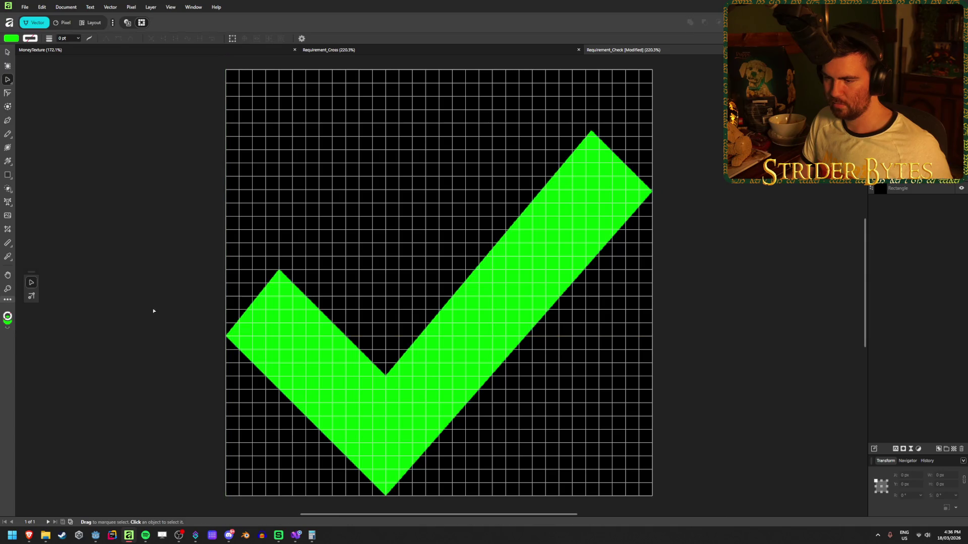
Switch to the Move Tool and hide the black background Rectangle layer.
scroll(248, 360, "down", 5)
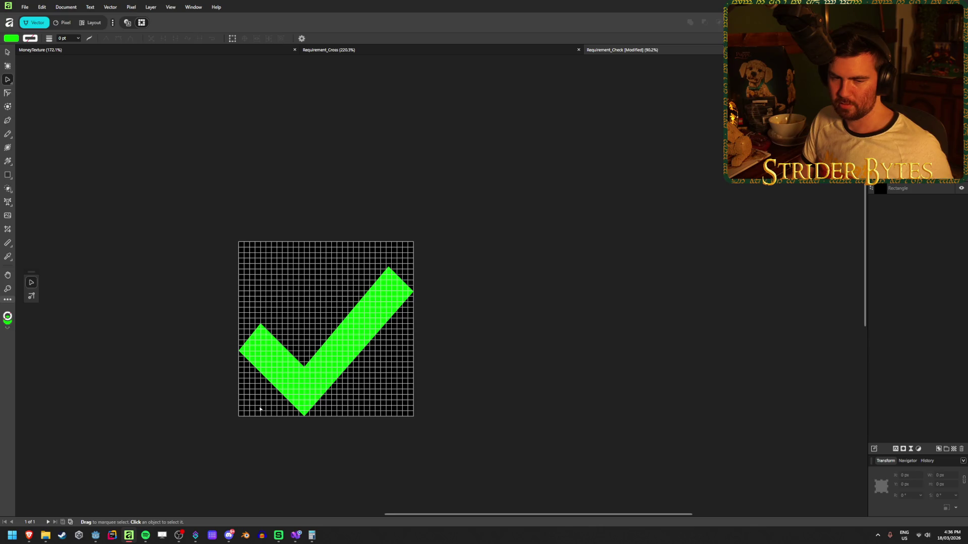
scroll(260, 409, "up", 3)
scroll(282, 399, "left", 2)
scroll(298, 384, "down", 2)
scroll(297, 384, "up", 2)
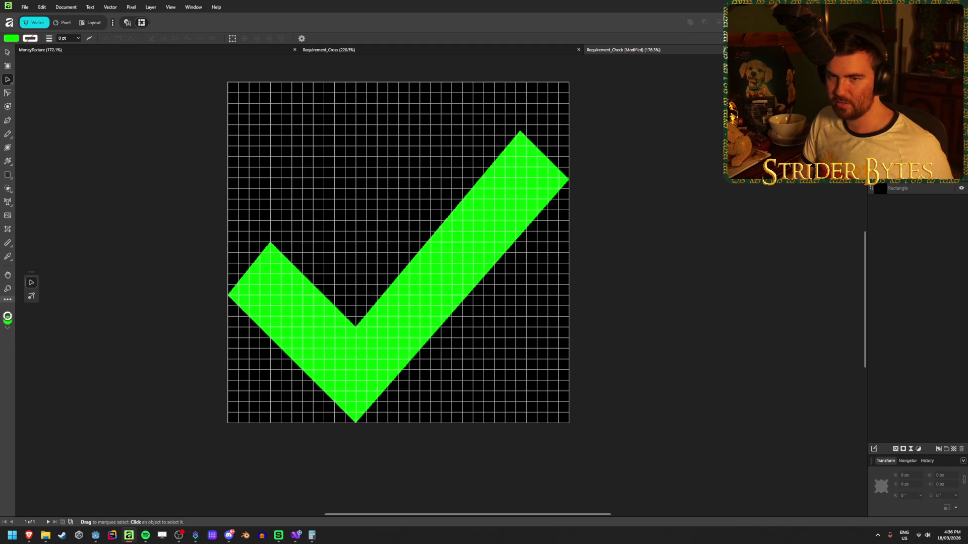
key("v")
left_click(961, 188)
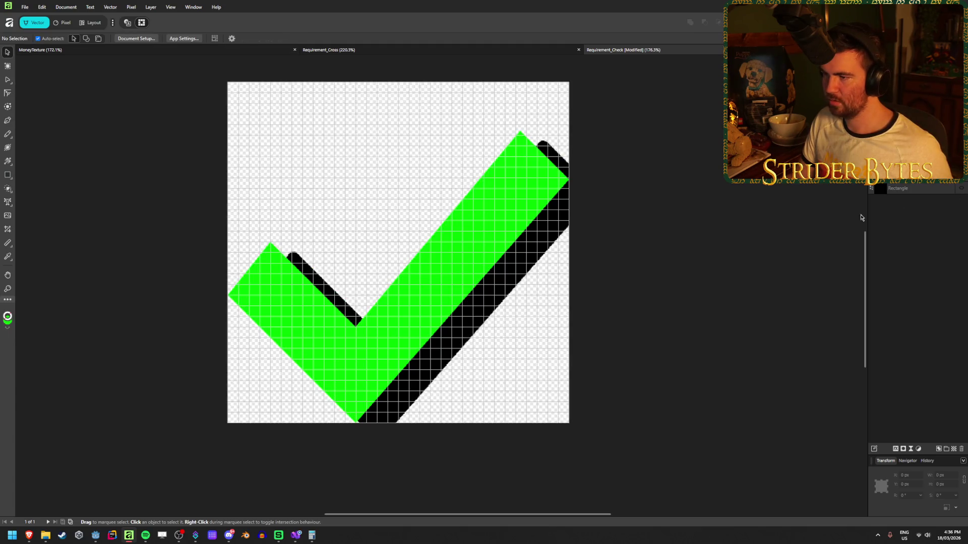
Reposition the green check and narrow it to 448 px wide.
left_click_drag(387, 342, 385, 306)
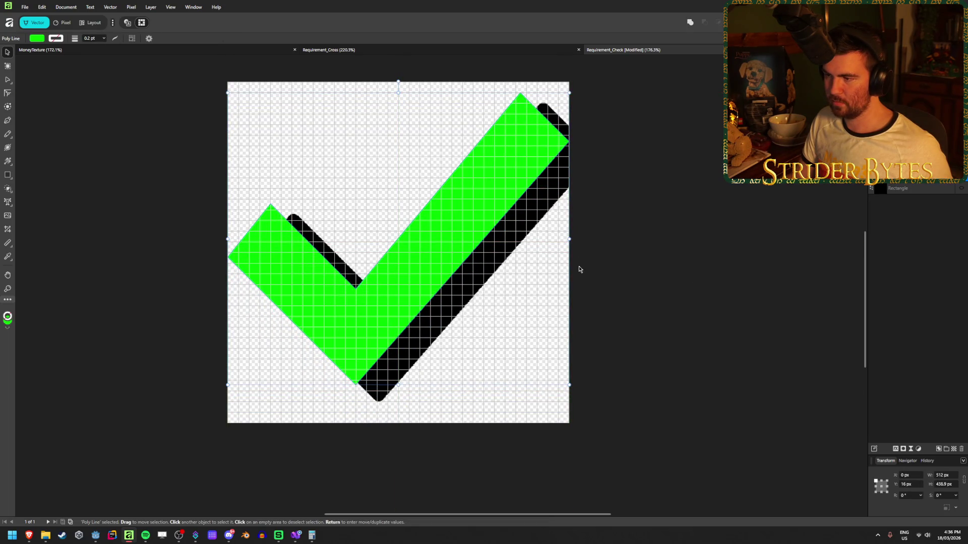
mouse_move(569, 239)
left_mouse_down()
mouse_move(496, 248)
mouse_move(565, 245)
mouse_move(536, 246)
mouse_move(552, 247)
mouse_move(541, 257)
left_mouse_up()
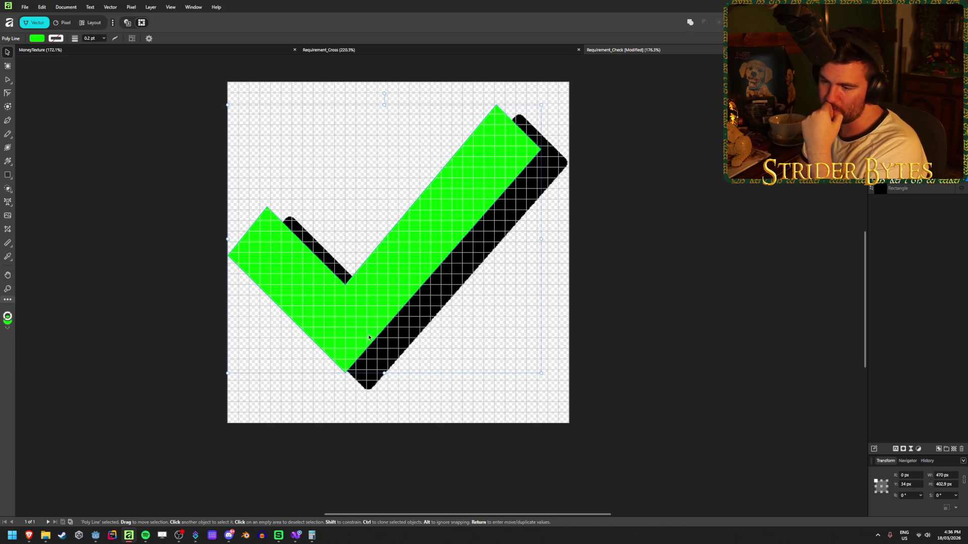
left_click_drag(352, 329, 361, 332)
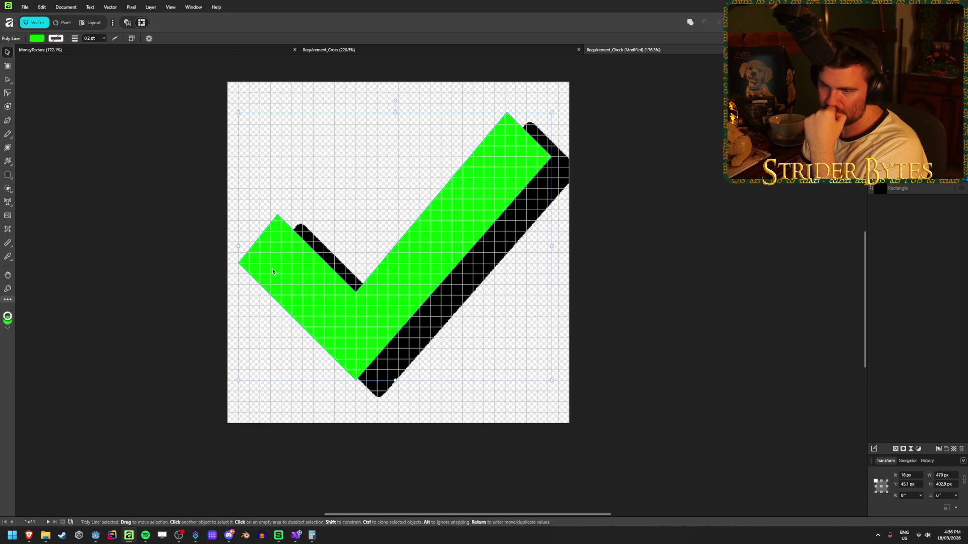
left_click_drag(239, 247, 249, 246)
left_click_drag(551, 246, 548, 245)
left_click_drag(448, 230, 447, 234)
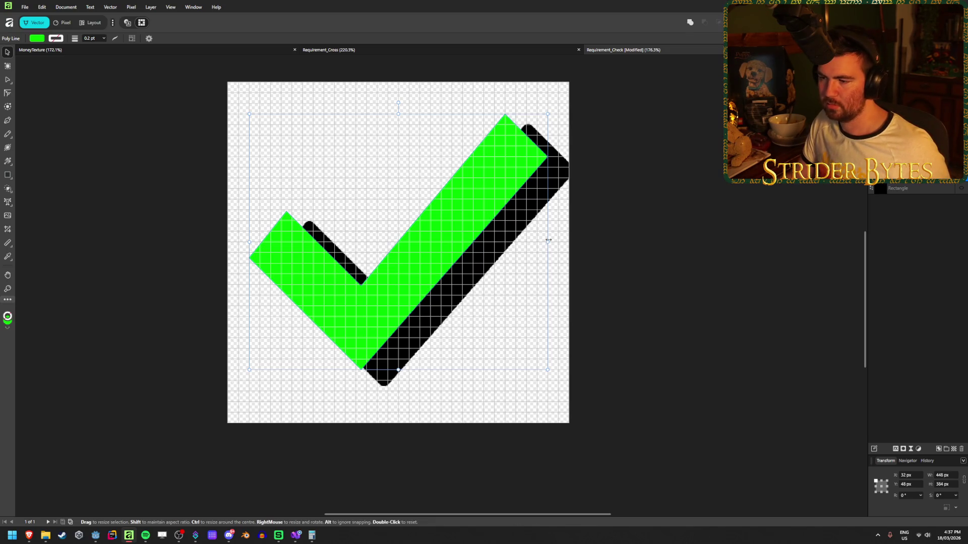
Lower the check slightly and shrink it to 416 × 356.6 px, then reselect it.
left_click_drag(401, 288, 402, 300)
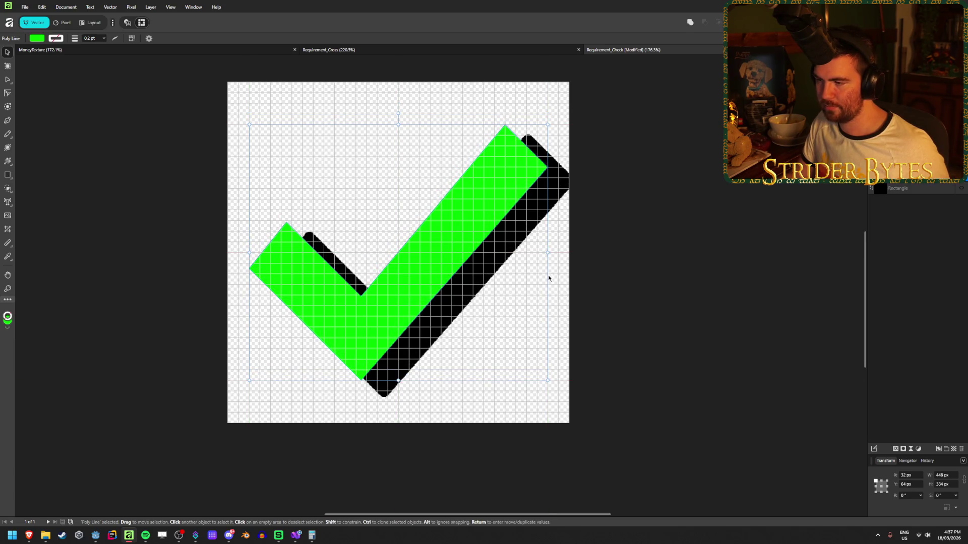
left_click_drag(548, 252, 539, 253)
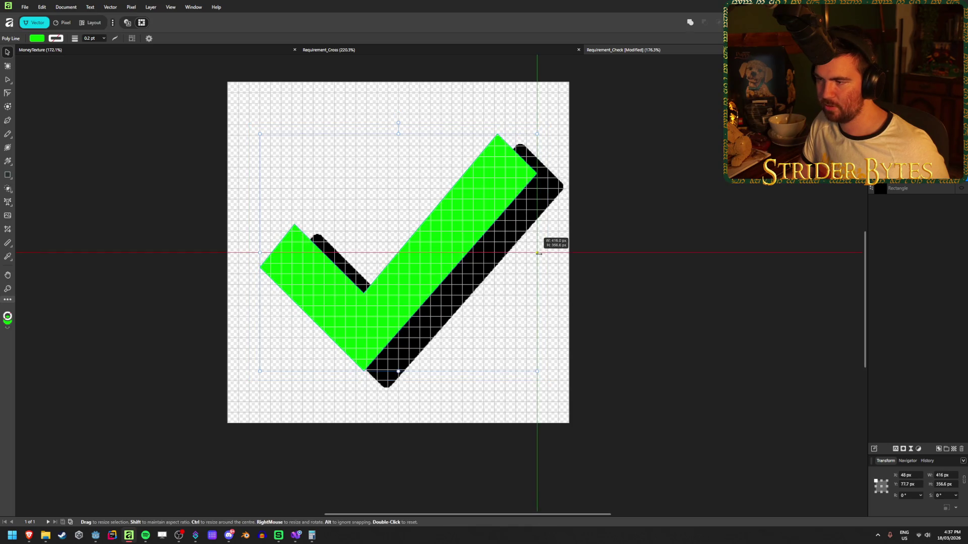
left_click(661, 221)
scroll(417, 388, "down", 3)
scroll(395, 408, "up", 2)
scroll(450, 318, "up", 2)
scroll(450, 318, "down", 2)
scroll(450, 320, "up", 1)
scroll(450, 319, "up", 2)
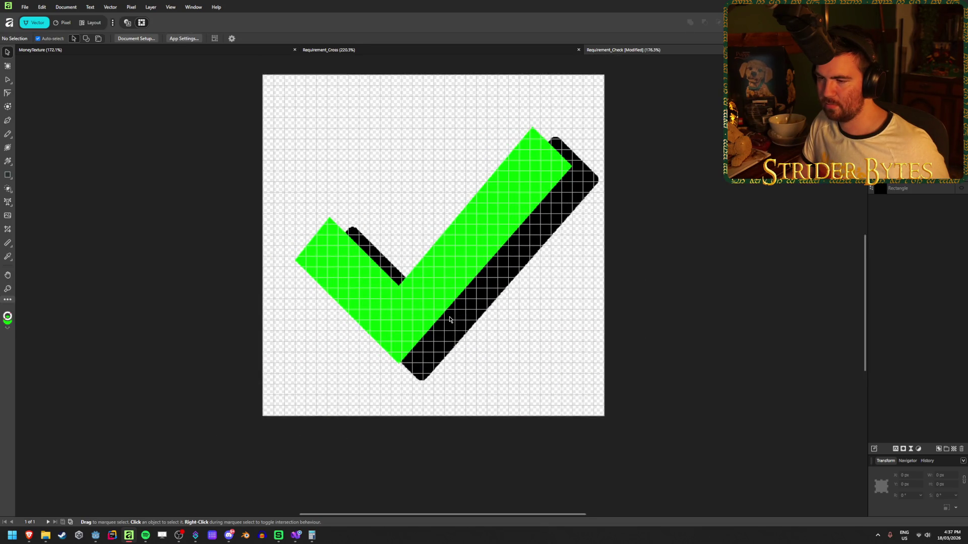
left_click(448, 304)
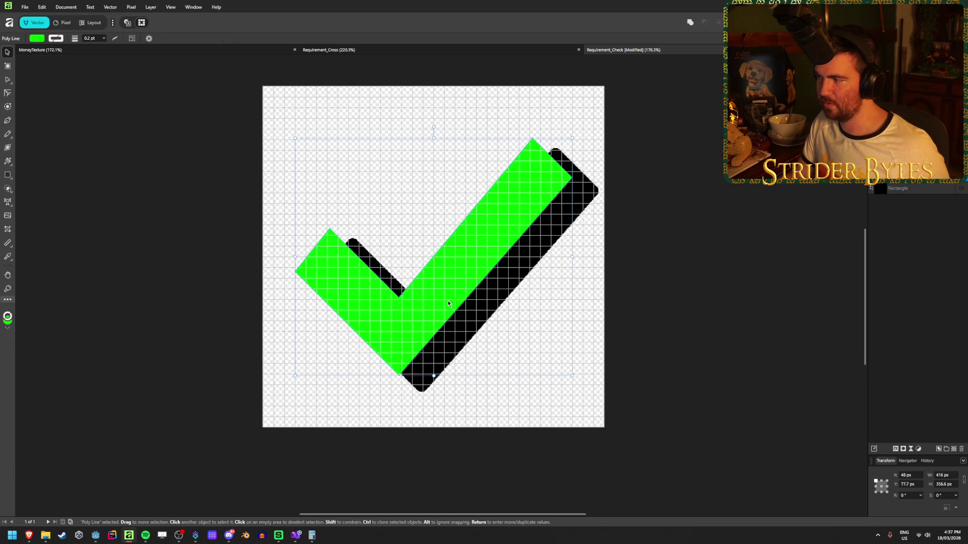
Change the check mark's fill colour to white.
left_click(44, 40)
left_click(116, 69)
key("ctrl+d")
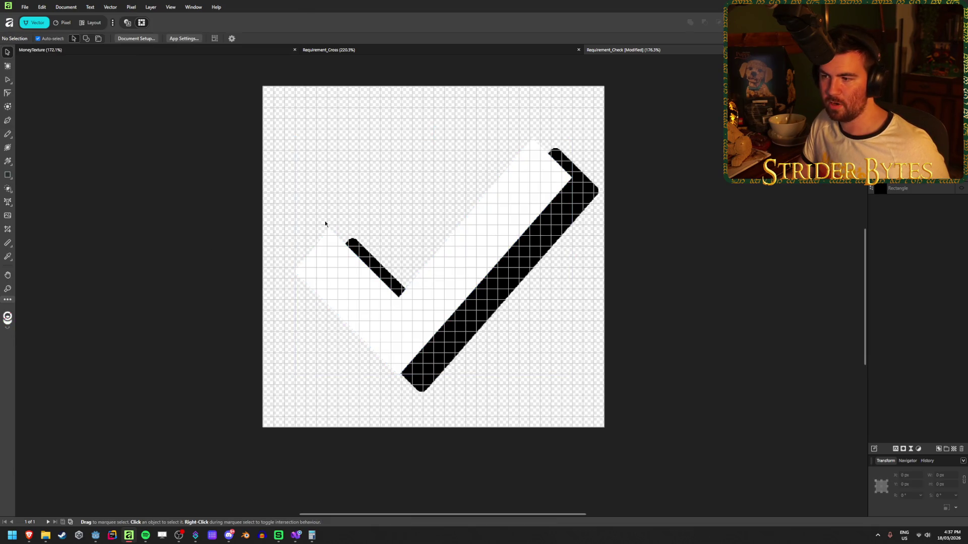
Export the check as PNG over Requirement_Check.png, then switch to Requirement_Cross.
key("ctrl+alt+shift+w")
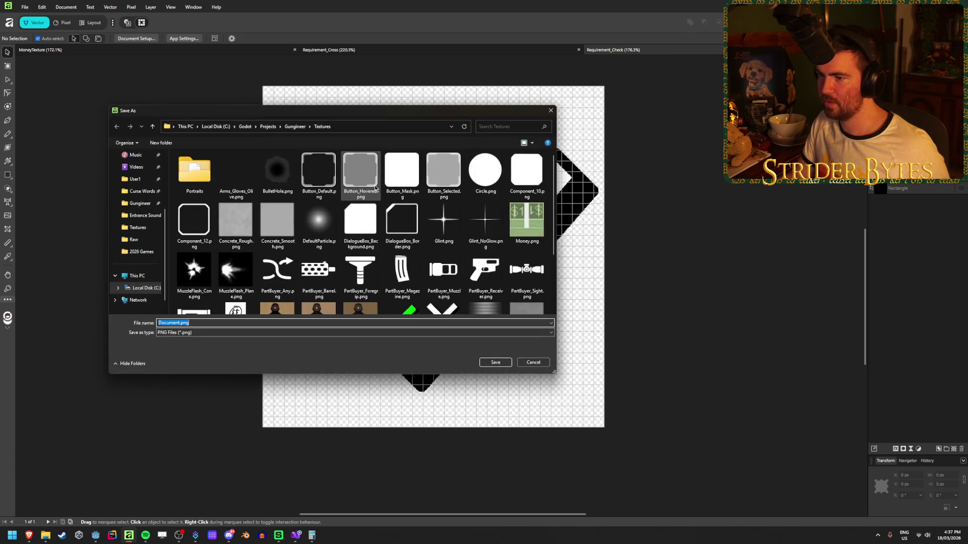
left_click(495, 363)
left_click(514, 296)
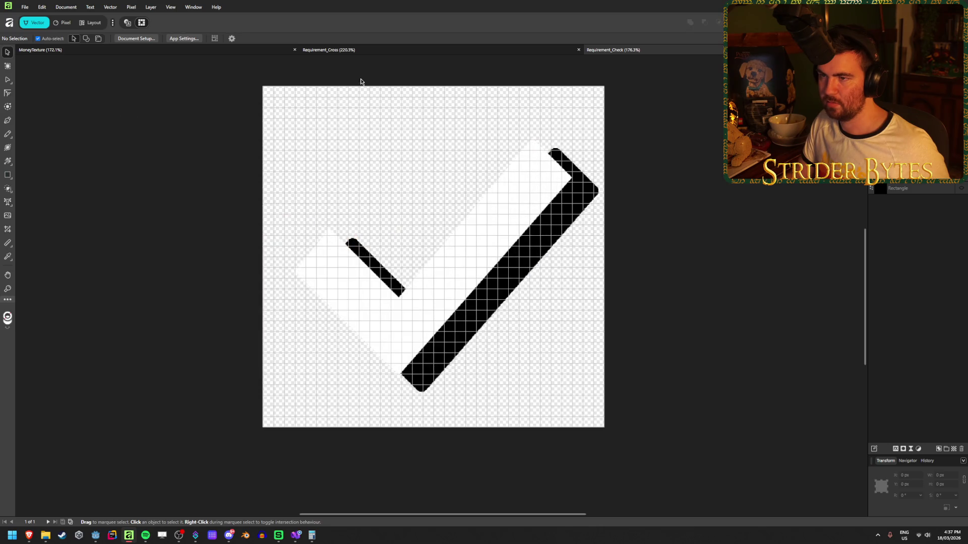
left_click(363, 52)
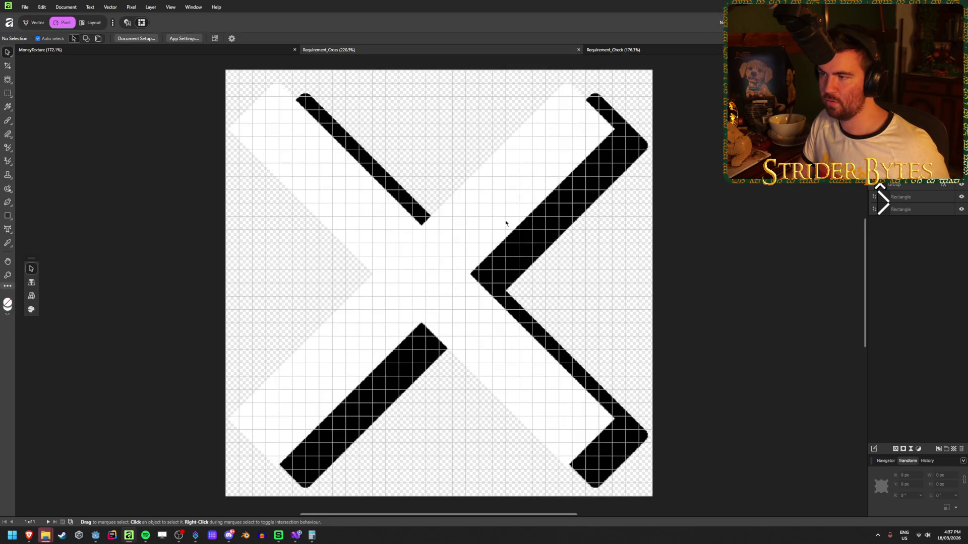
Move the X group down to Y 32 px and shrink it to 416 px wide.
left_click(505, 219)
left_click_drag(418, 275, 432, 280)
left_click_drag(240, 276, 251, 278)
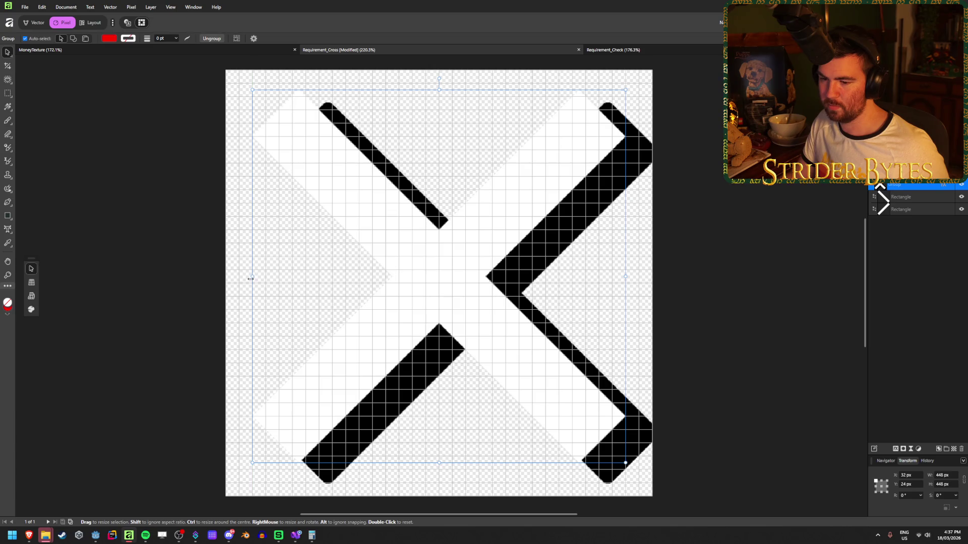
left_click_drag(419, 289, 418, 297)
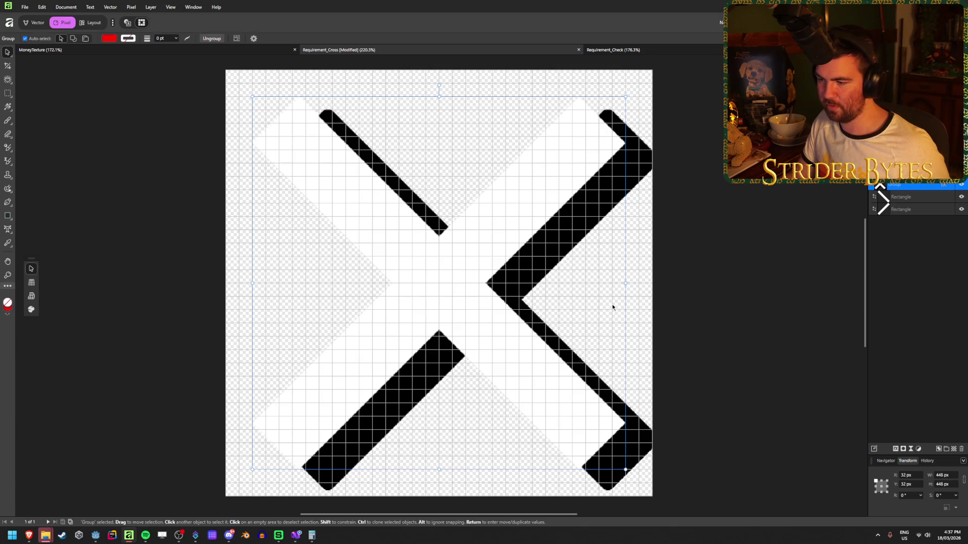
mouse_move(626, 282)
left_mouse_down()
mouse_move(608, 284)
mouse_move(618, 289)
left_mouse_up()
scroll(617, 289, "down", 3)
left_click(717, 234)
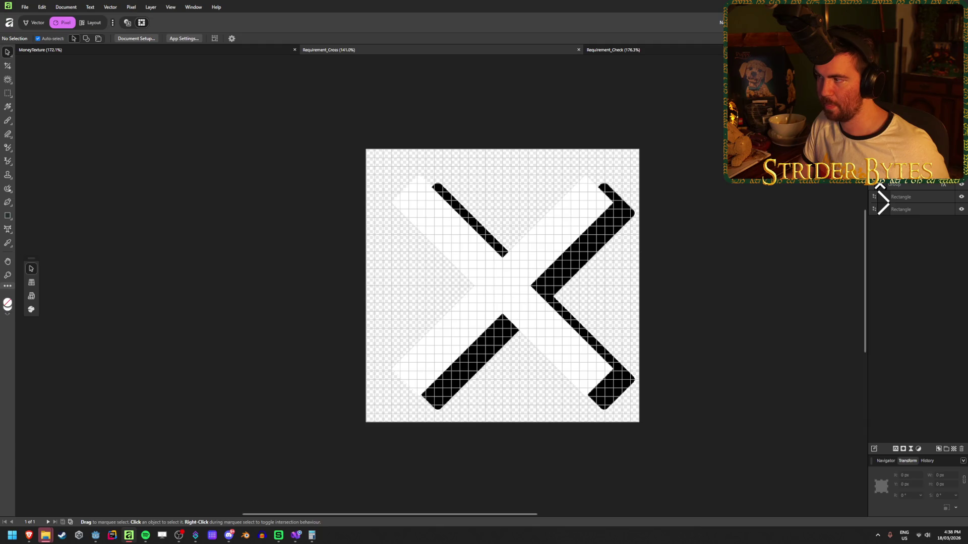
Export the cross as PNG over Requirement_Cross.png and close the document.
key("ctrl+alt+shift+s")
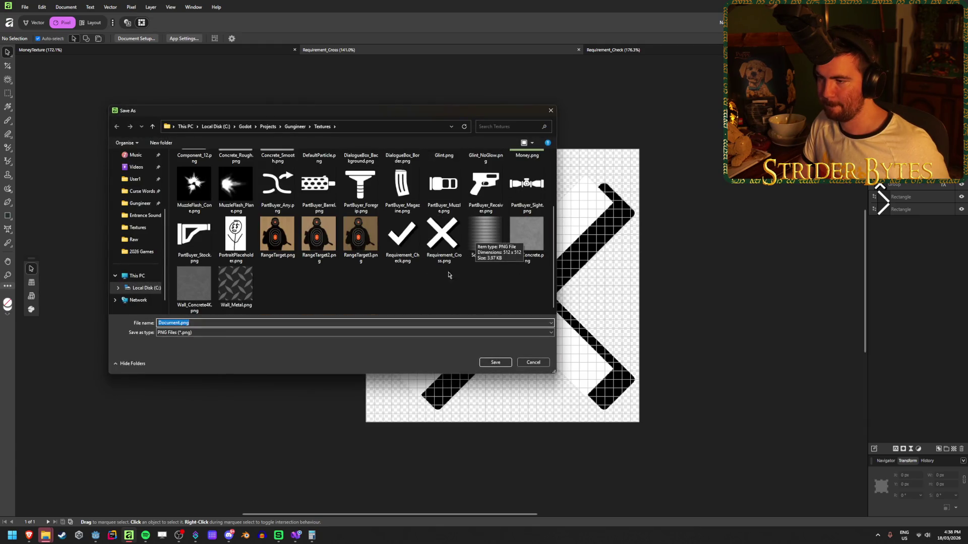
scroll(343, 288, "up", 2)
scroll(368, 285, "down", 2)
scroll(391, 281, "up", 2)
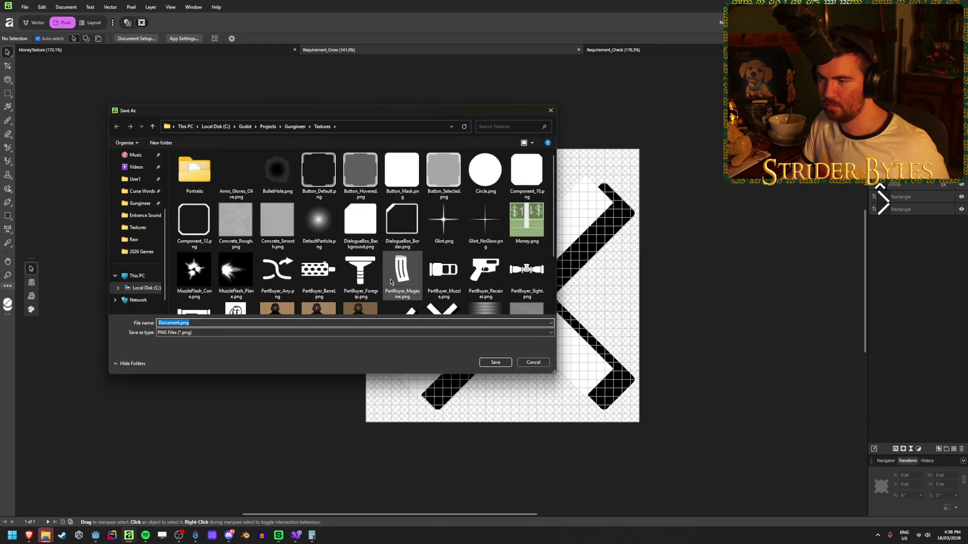
scroll(410, 257, "down", 2)
left_click(443, 236)
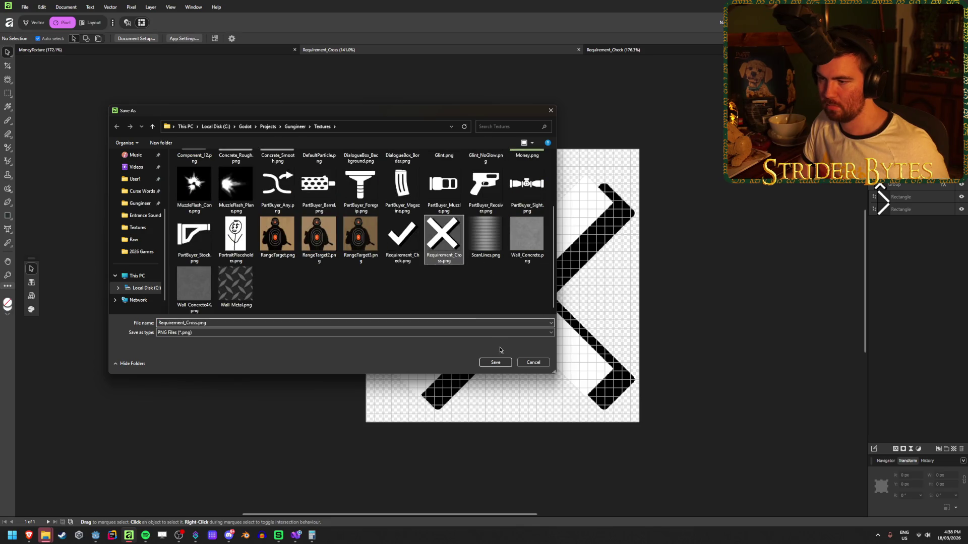
left_click(497, 363)
left_click(511, 293)
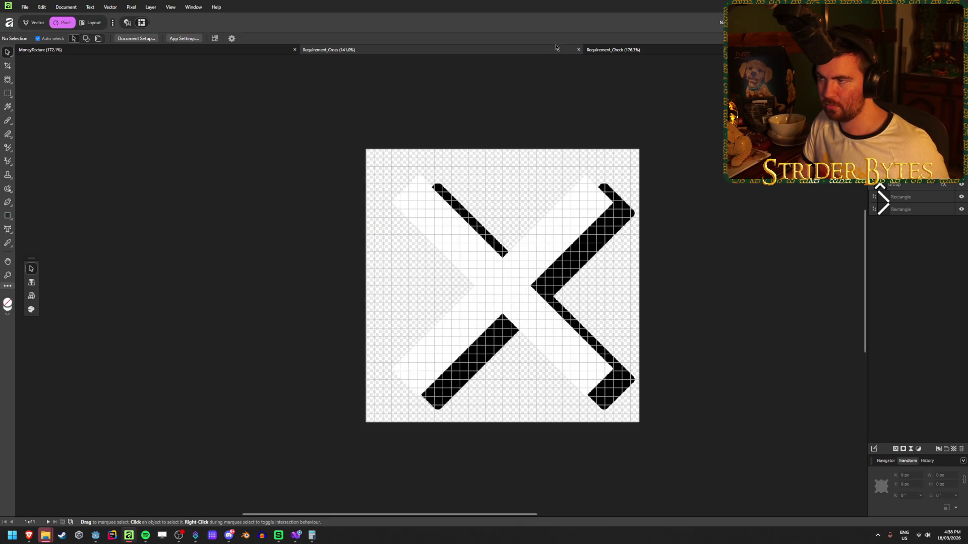
key("ctrl+w")
key("ctrl+w")
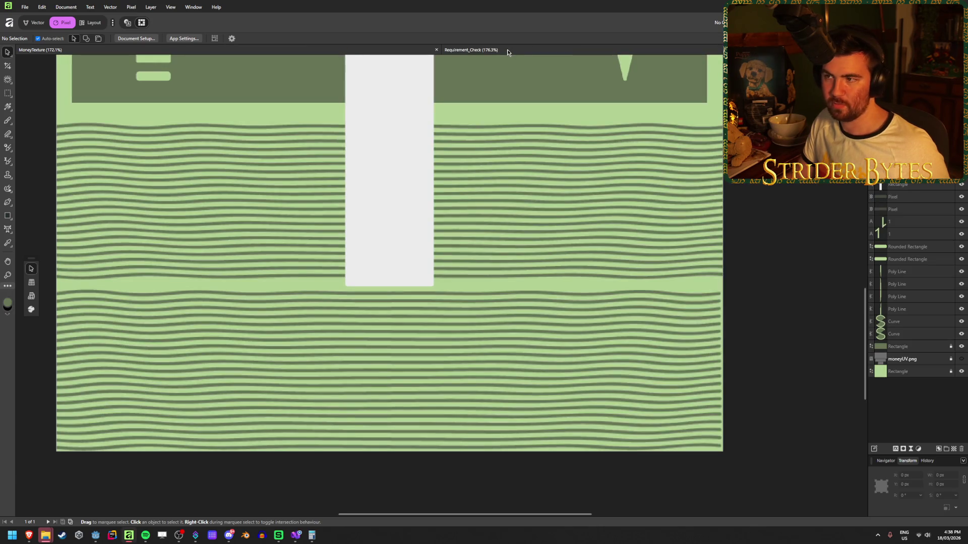
Zoom out on the MoneyTexture bill and switch to the Godot editor.
scroll(396, 312, "down", 5)
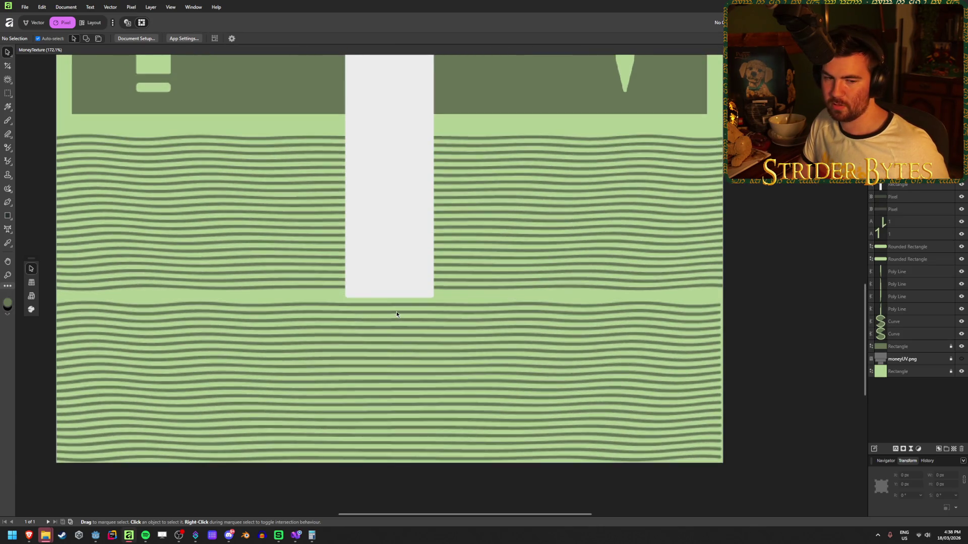
scroll(396, 314, "up", 2)
scroll(396, 313, "down", 1)
scroll(396, 314, "up", 1)
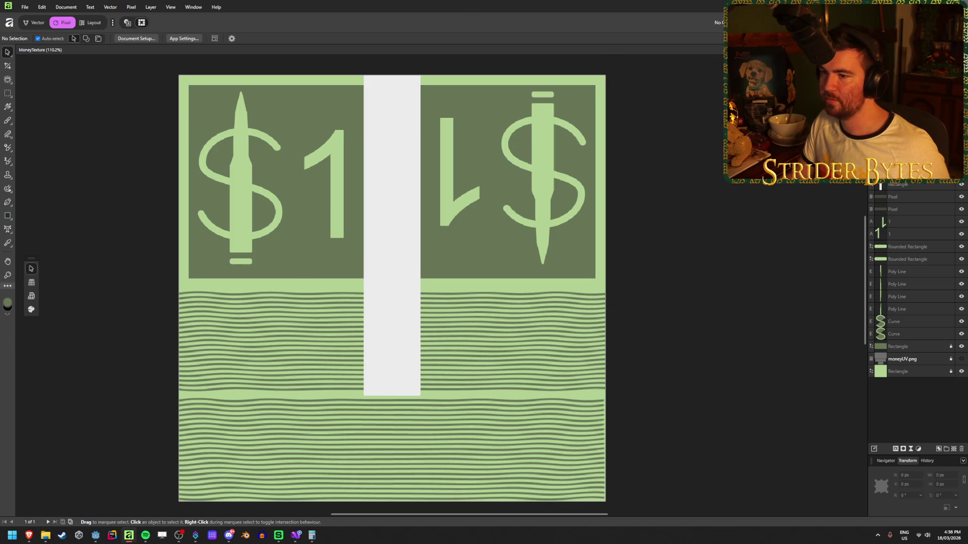
key("alt+Tab")
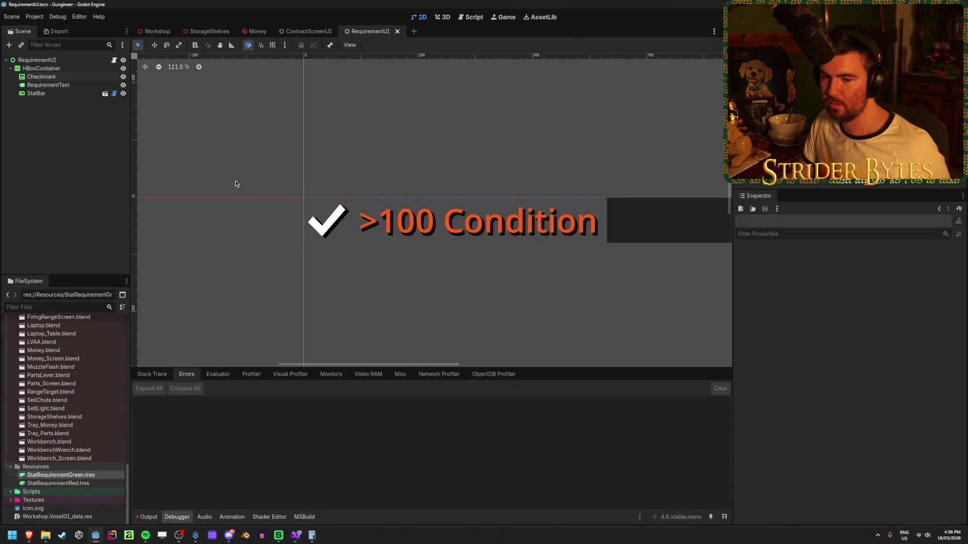
Zoom in on the white checkmark in RequirementUI and select the Checkmark node.
scroll(260, 215, "up", 2)
scroll(298, 231, "up", 4)
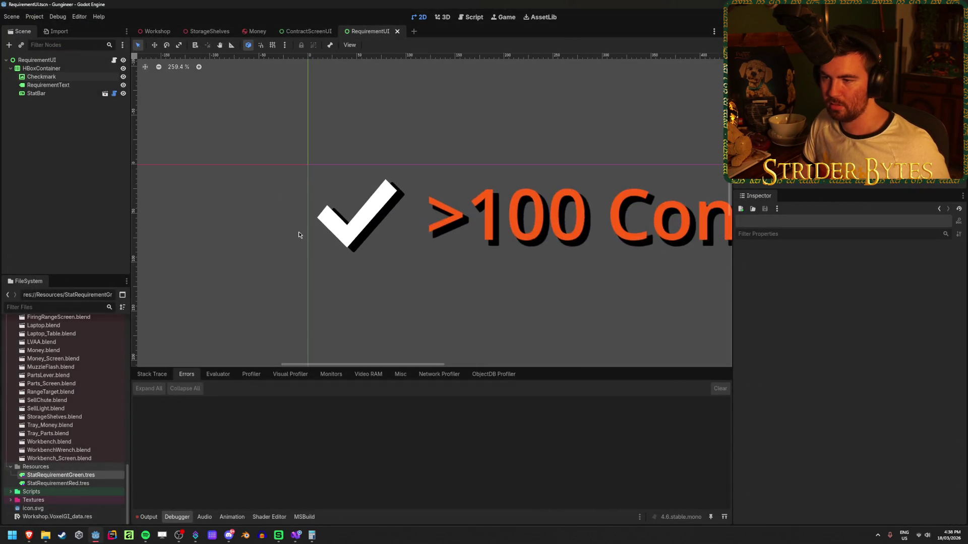
scroll(377, 243, "down", 7)
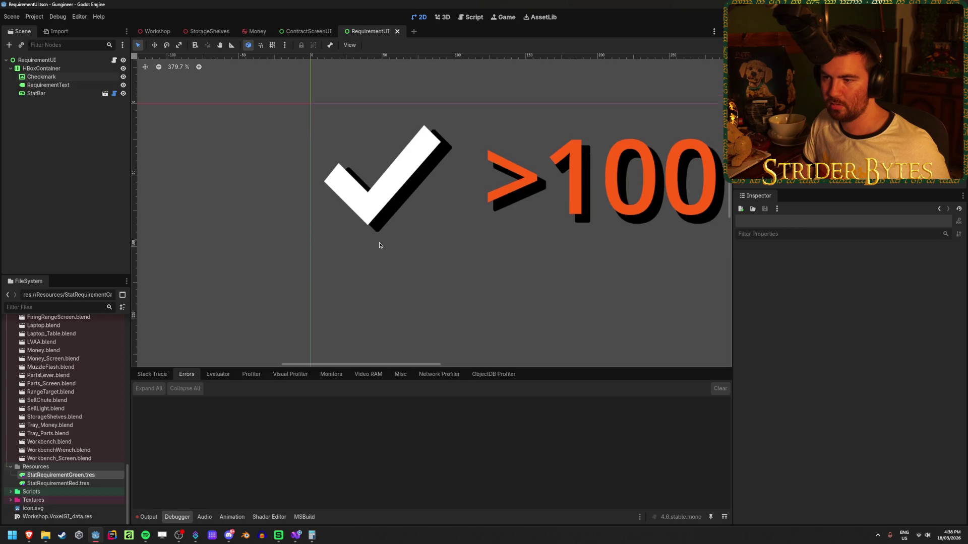
scroll(372, 240, "up", 5)
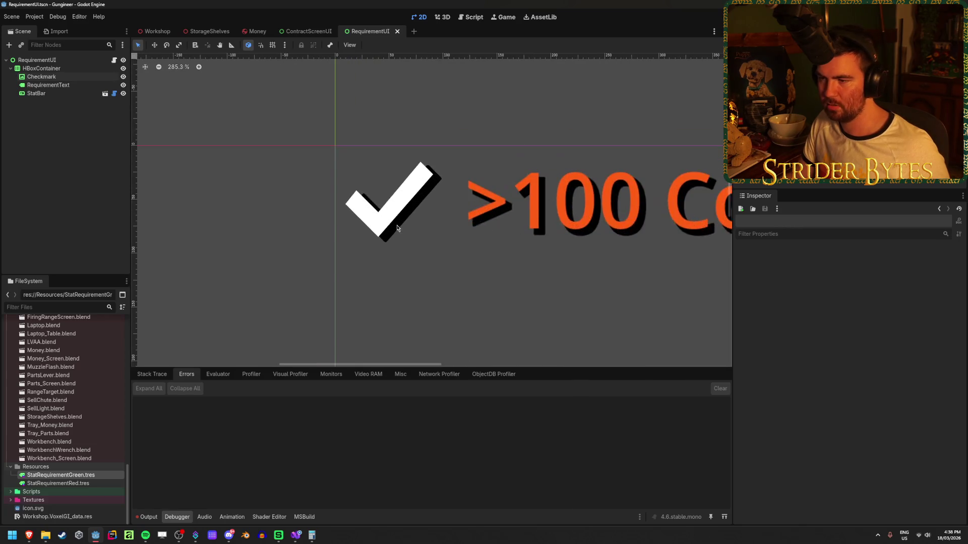
left_click(301, 540)
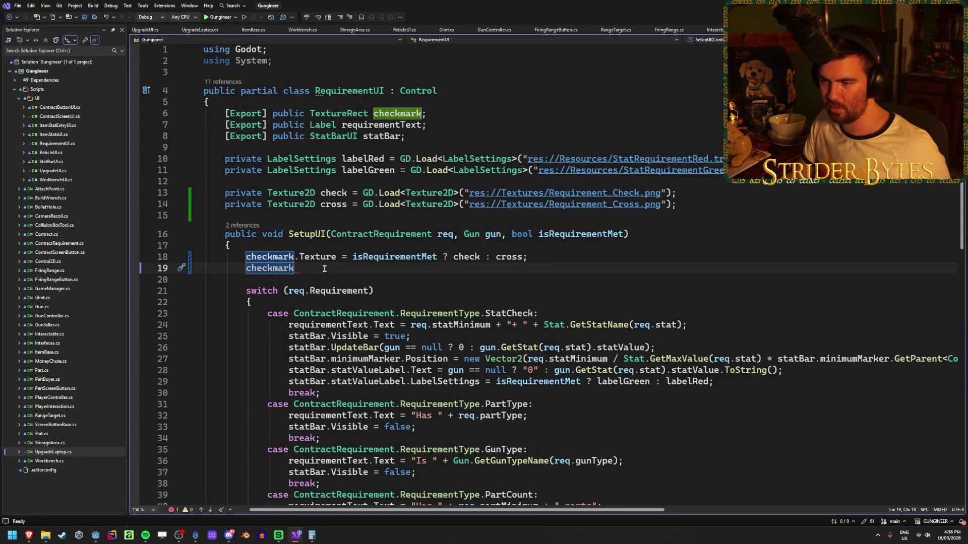
left_click(96, 537)
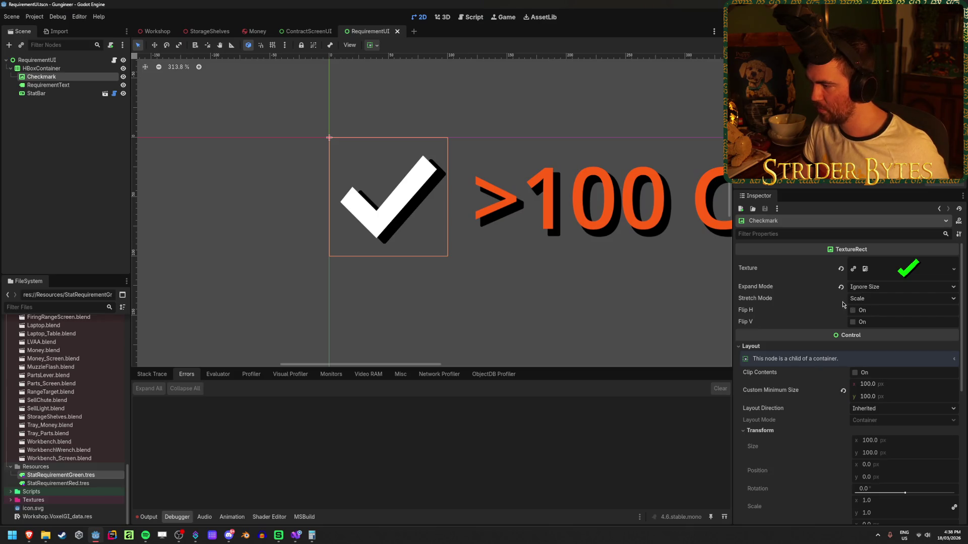
Expand the Checkmark's CanvasItem Visibility section in the Inspector.
scroll(850, 335, "down", 5)
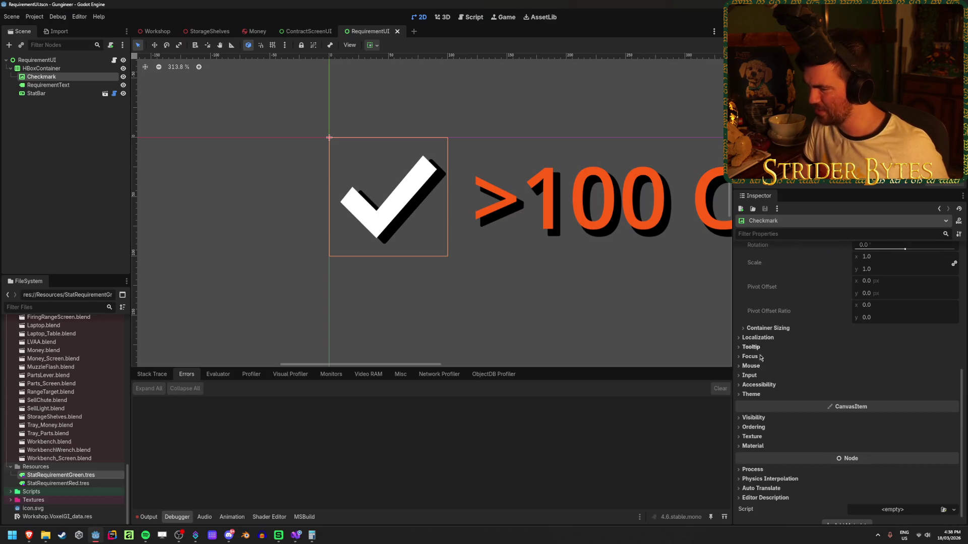
left_click(755, 447)
left_click(757, 447)
left_click(757, 447)
left_click(758, 448)
left_click(761, 419)
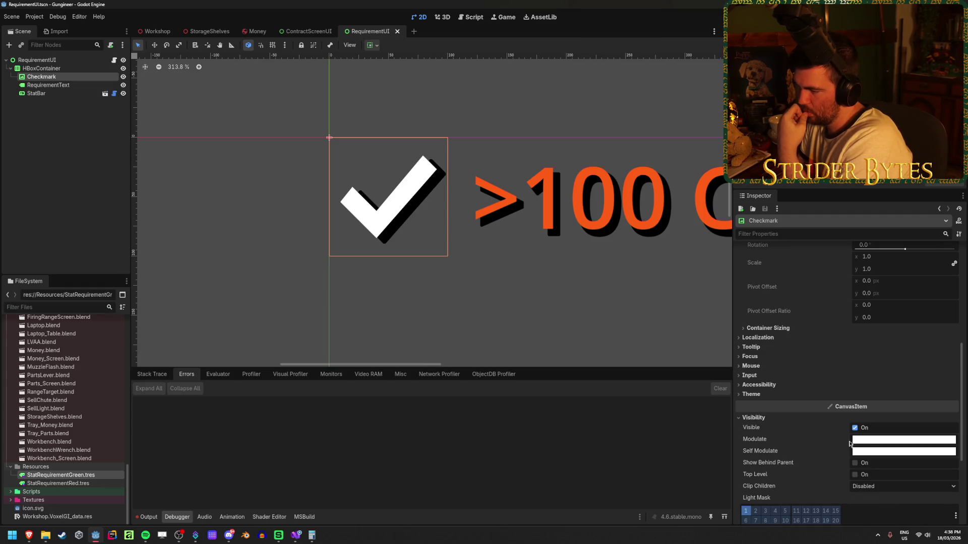
Preview black and red Self Modulate tints, keep white, then switch to Visual Studio.
left_click(873, 452)
mouse_move(953, 217)
left_mouse_down()
mouse_move(953, 310)
mouse_move(946, 208)
left_mouse_up()
mouse_move(877, 358)
left_mouse_down()
mouse_move(922, 357)
mouse_move(859, 358)
left_mouse_up()
left_click(107, 172)
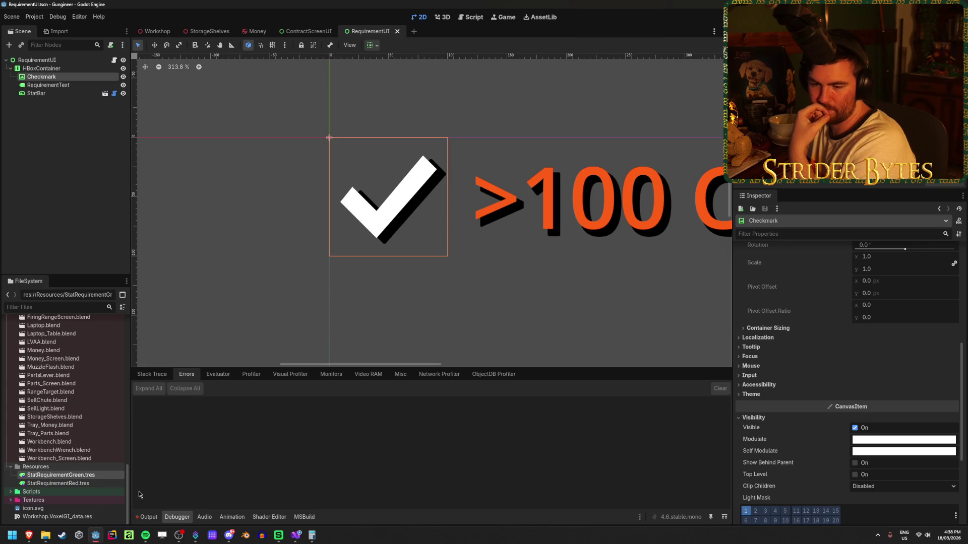
left_click(298, 539)
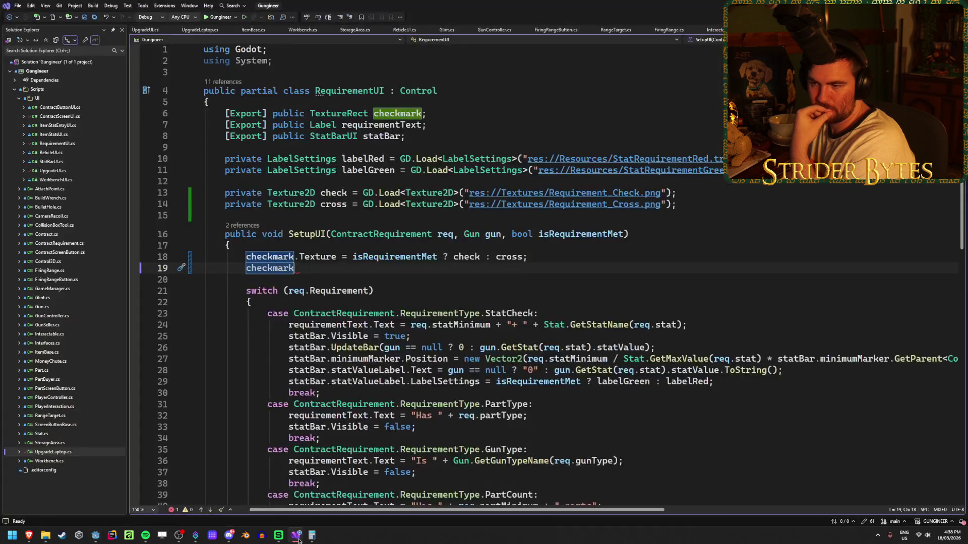
Set checkmark.SelfModulate to isRequirementMet ? labelGreen.FontColor : labelRed.FontColor in RequirementUI.cs.
type(".Self")
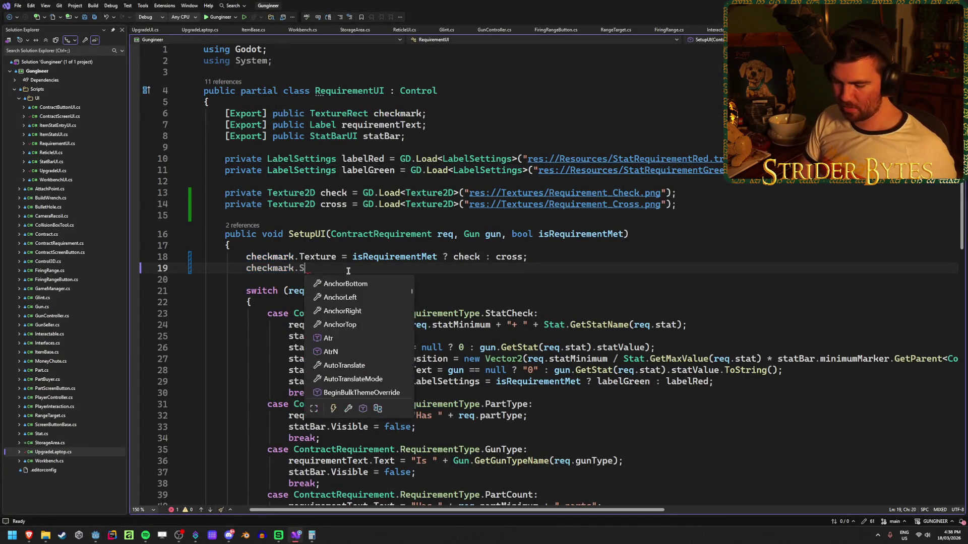
key("Tab")
type("= ")
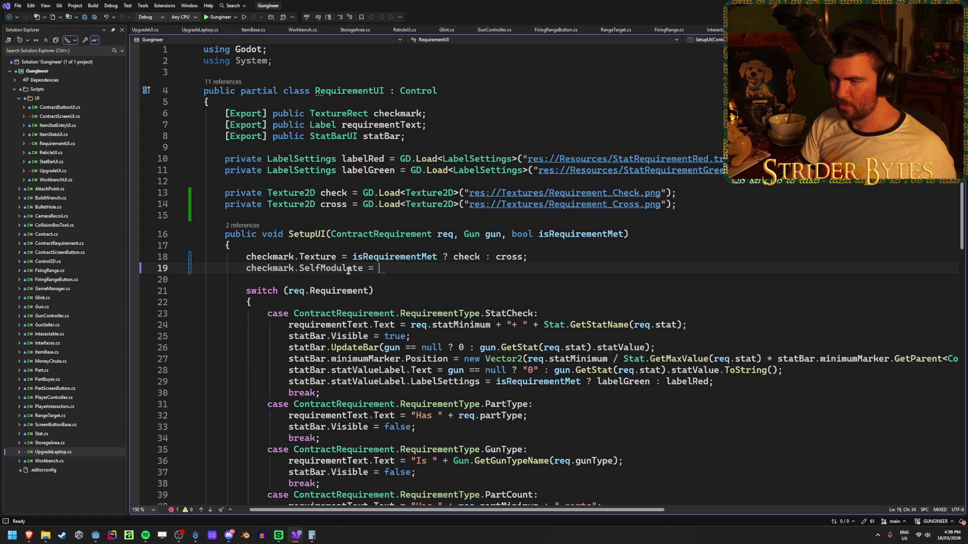
type("isR")
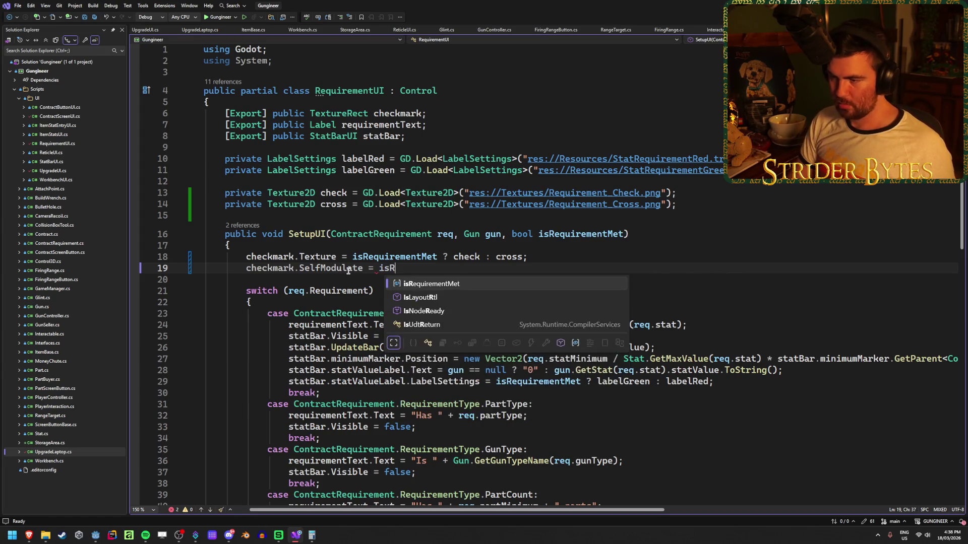
key("Tab")
type("? ")
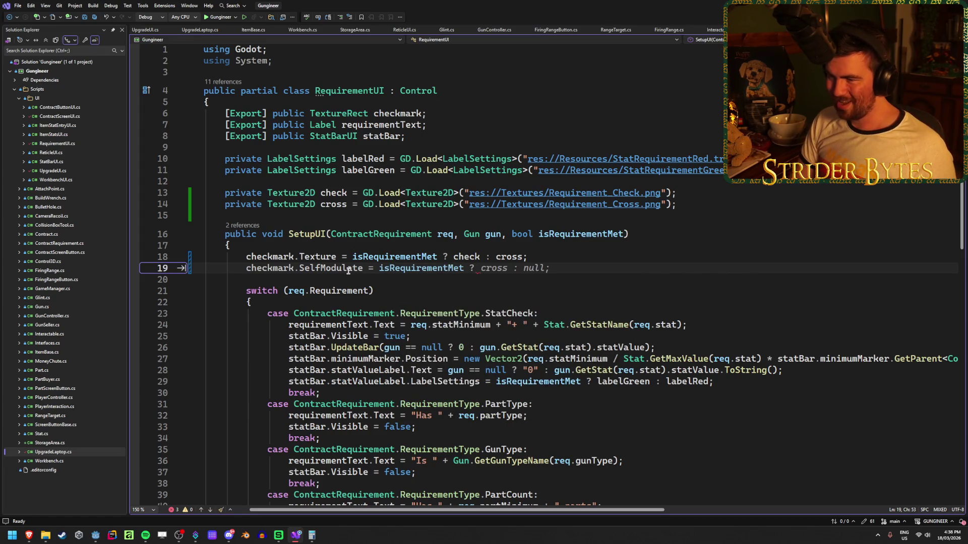
type("labe")
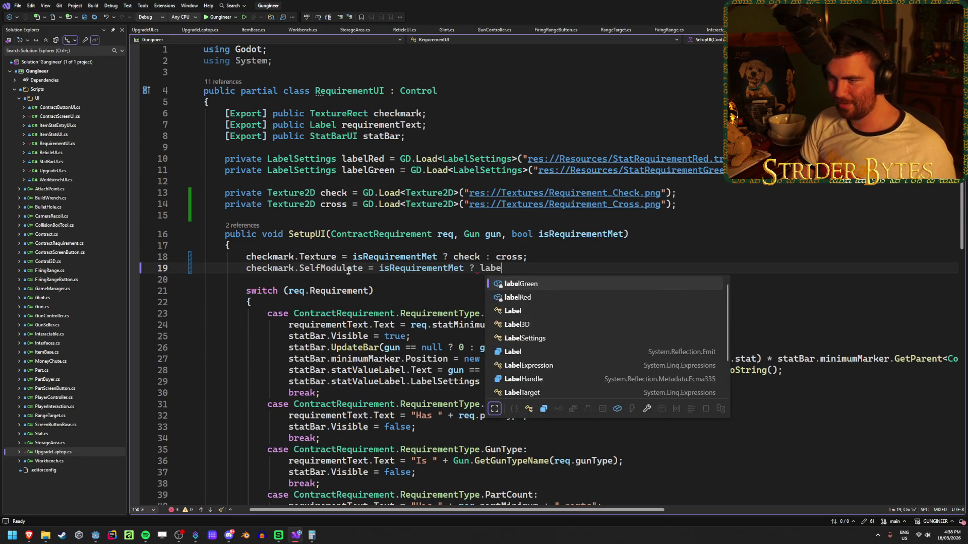
type("lGre")
key("Tab")
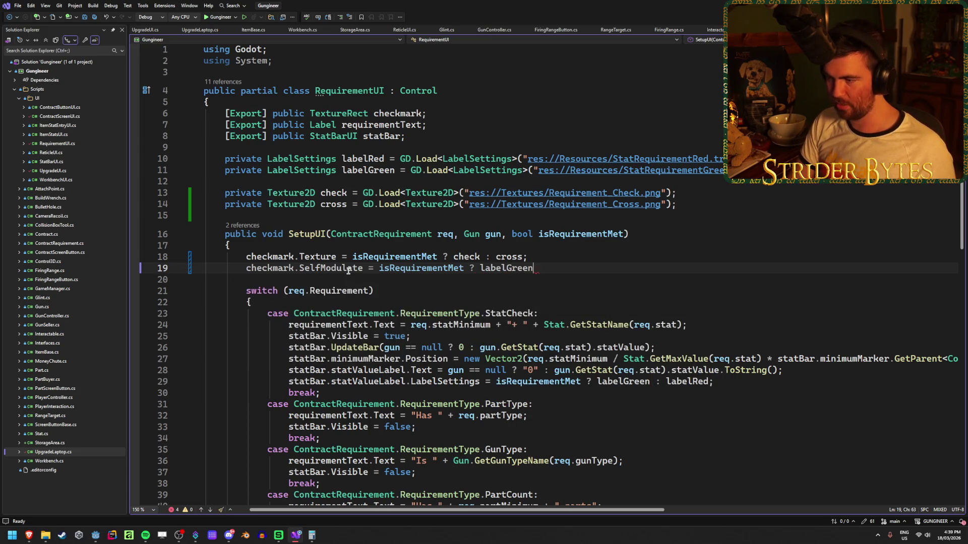
type(".FontColo")
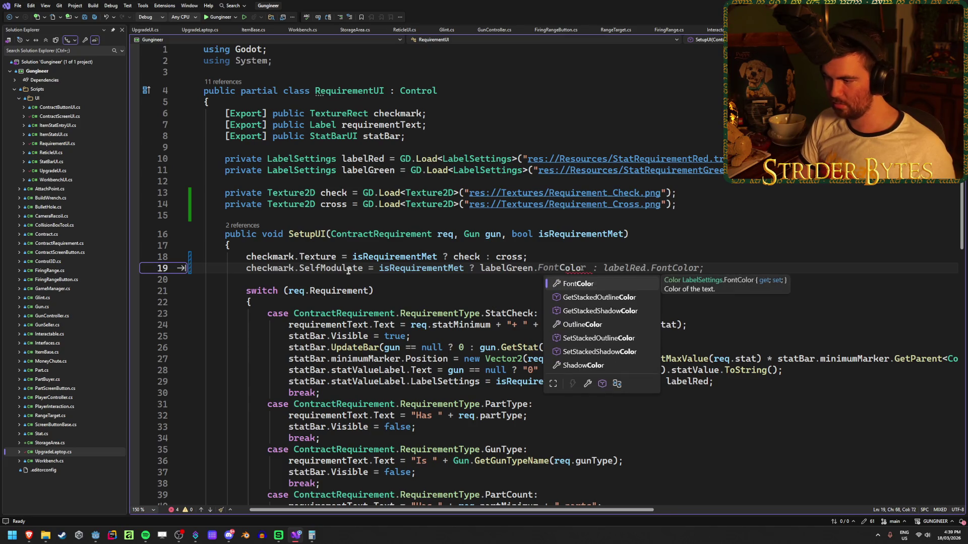
key("Tab")
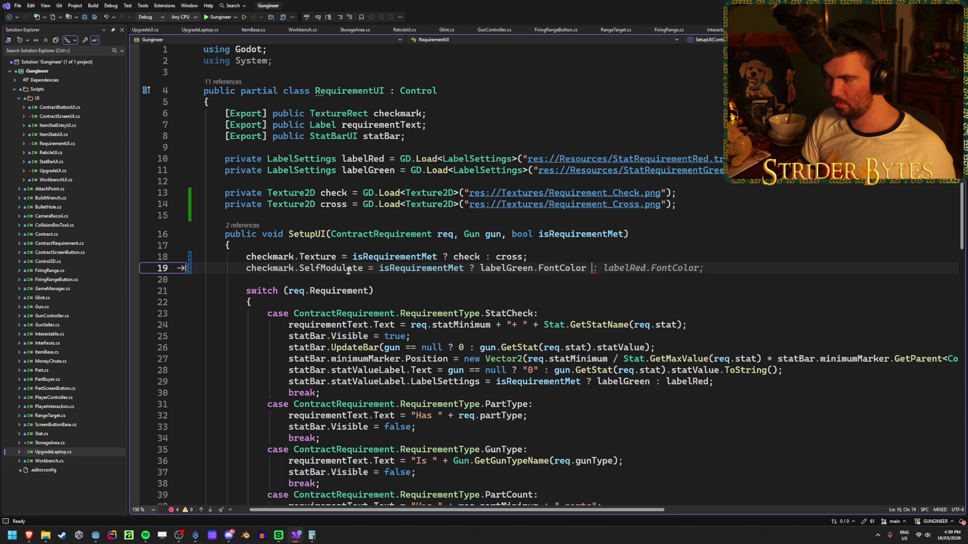
key("Tab")
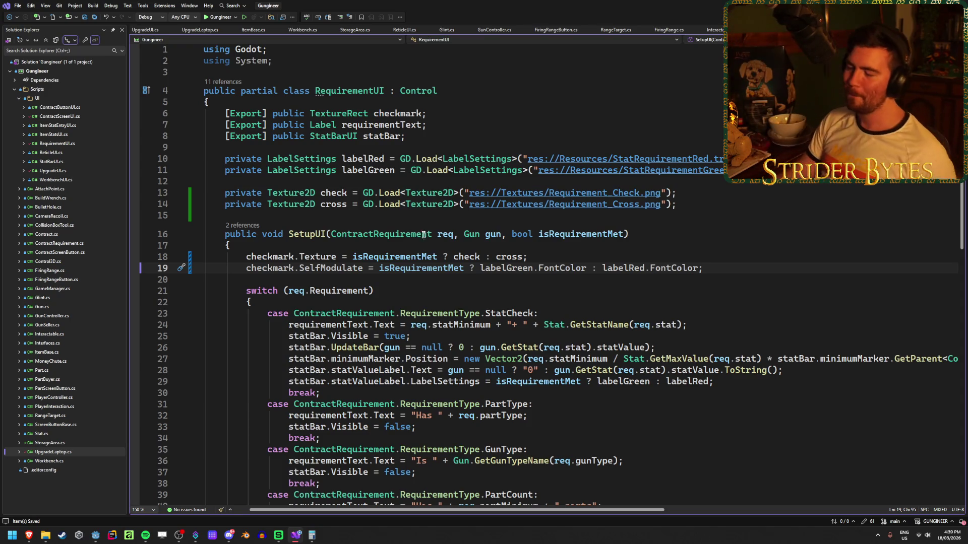
key("alt+Tab")
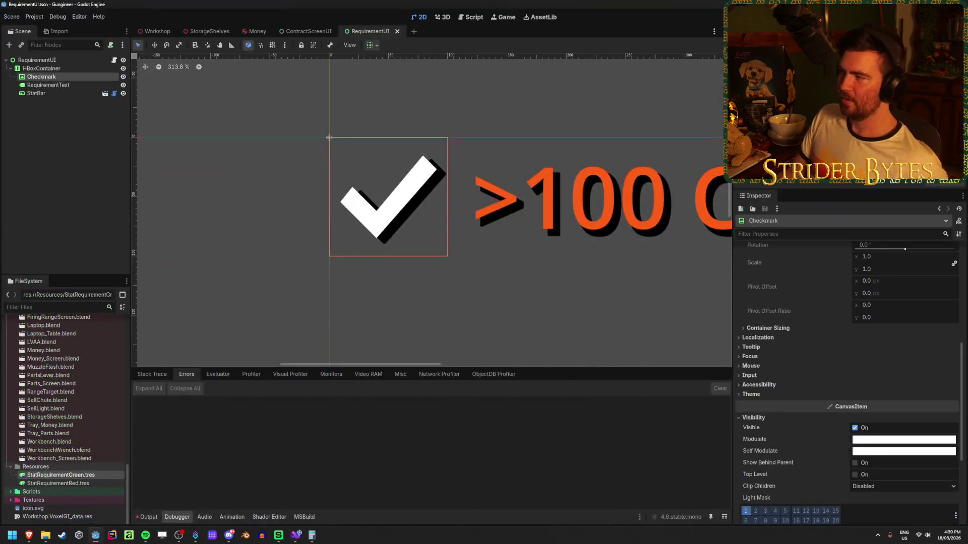
Run the game with F5 and check the contract requirement screens.
key("F5")
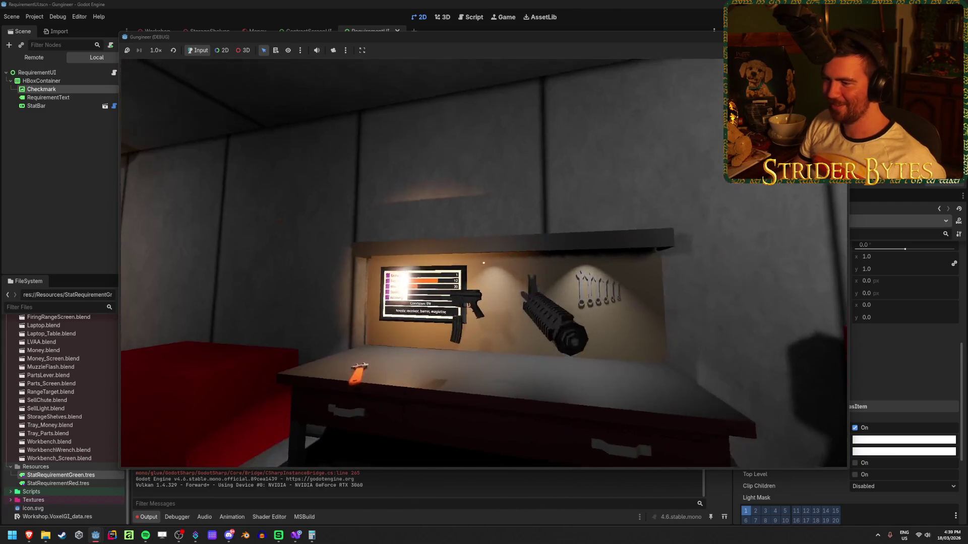
key("e")
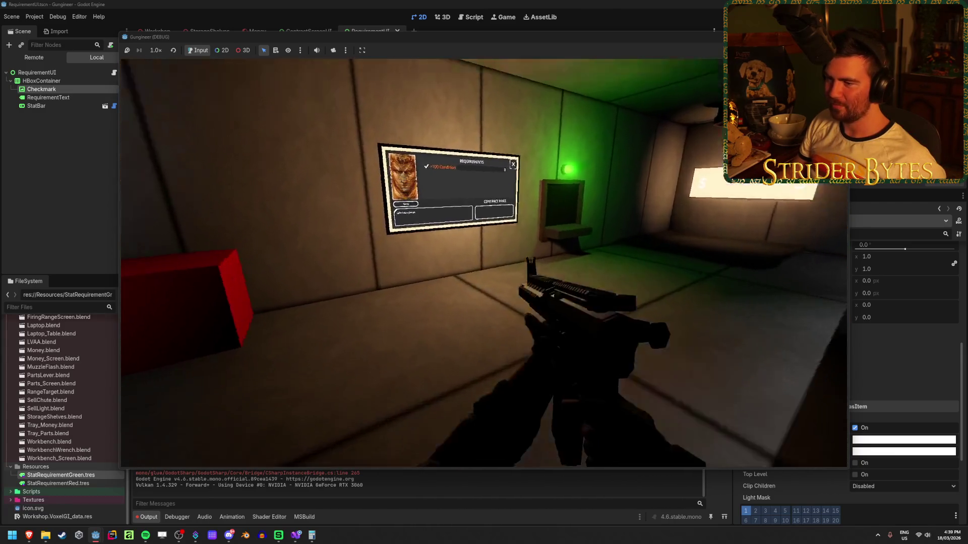
key("w")
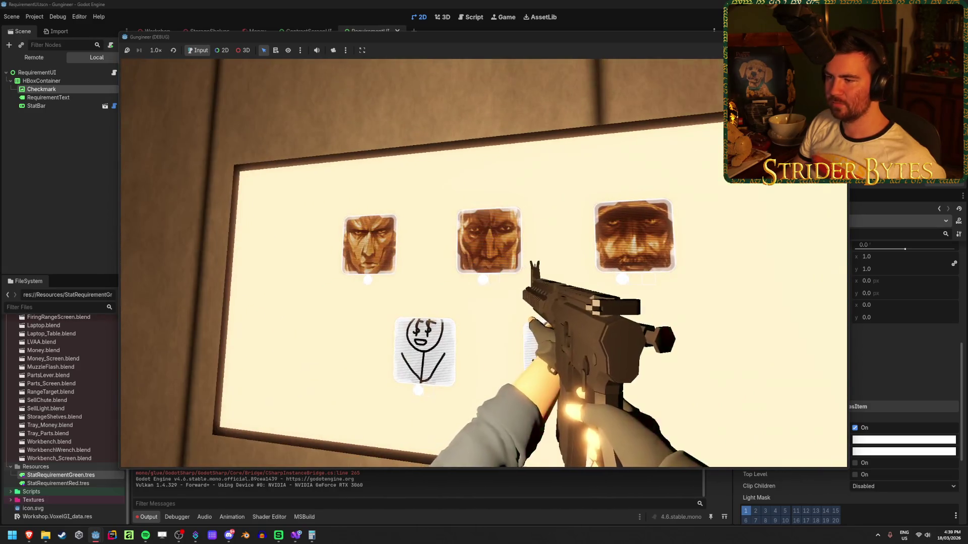
key("e")
key("e")
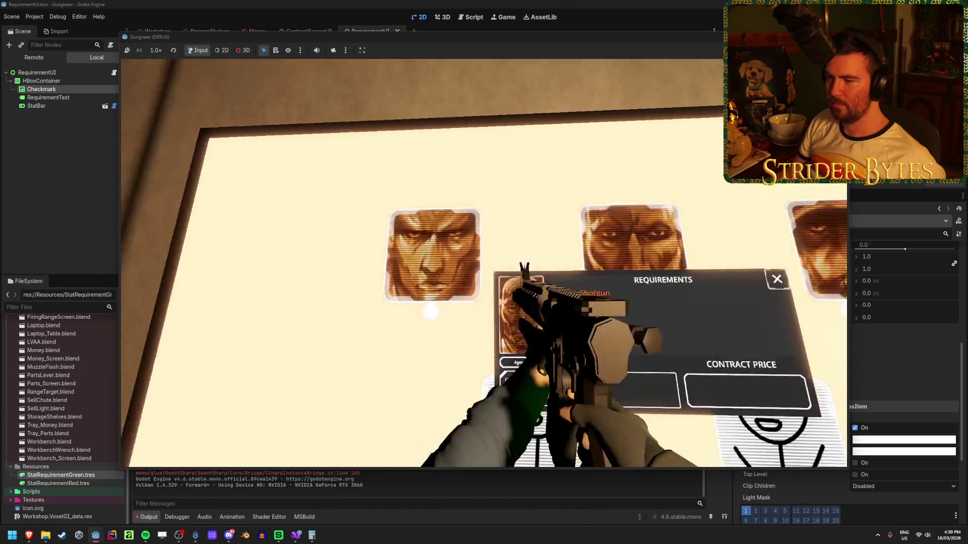
key("e")
key("e")
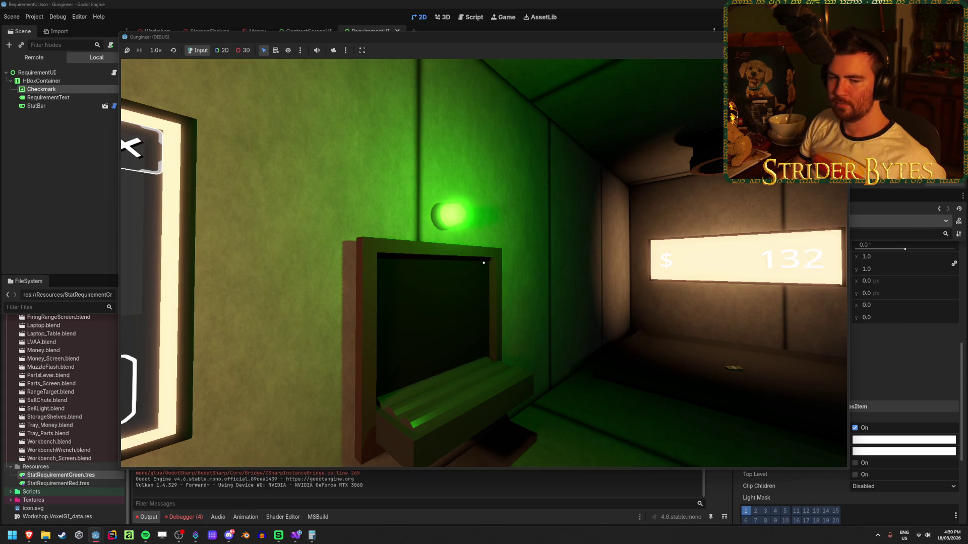
Pick up the money stack, drop it on the table, stop the game and return to Workshop.
mouse_move(484, 263)
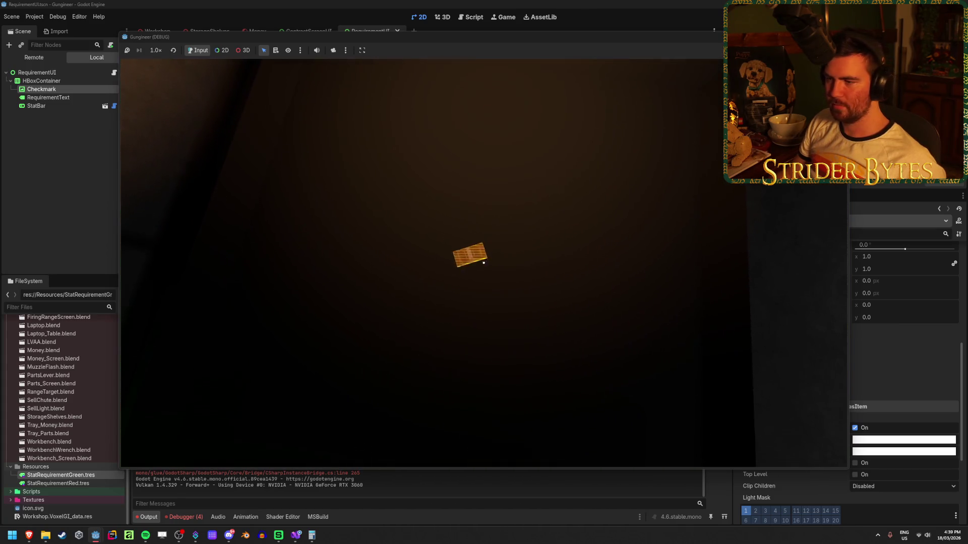
key("e")
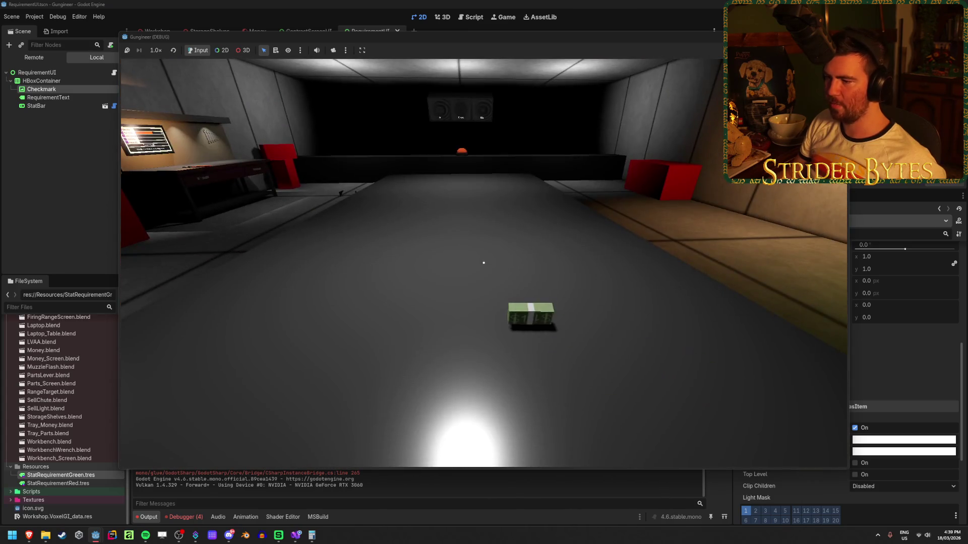
key("e")
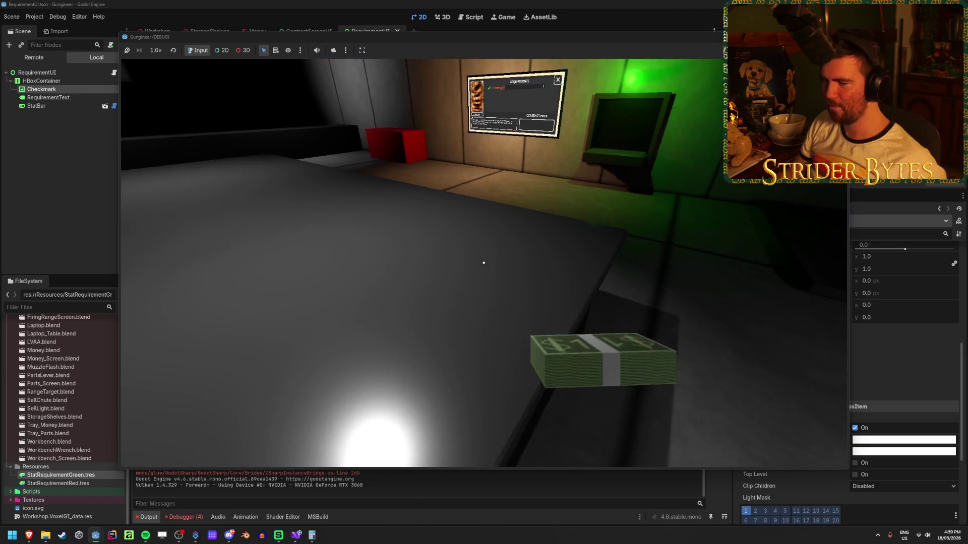
key("s")
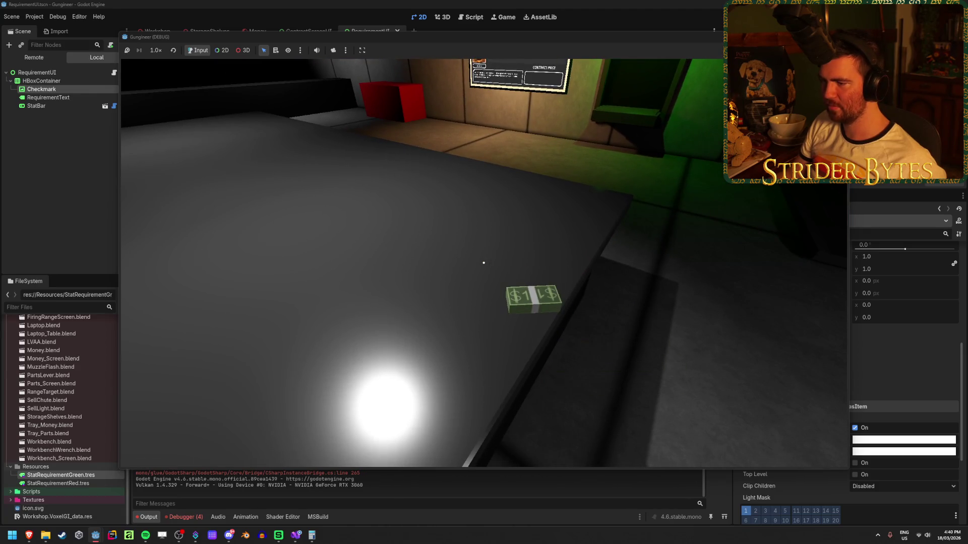
key("w")
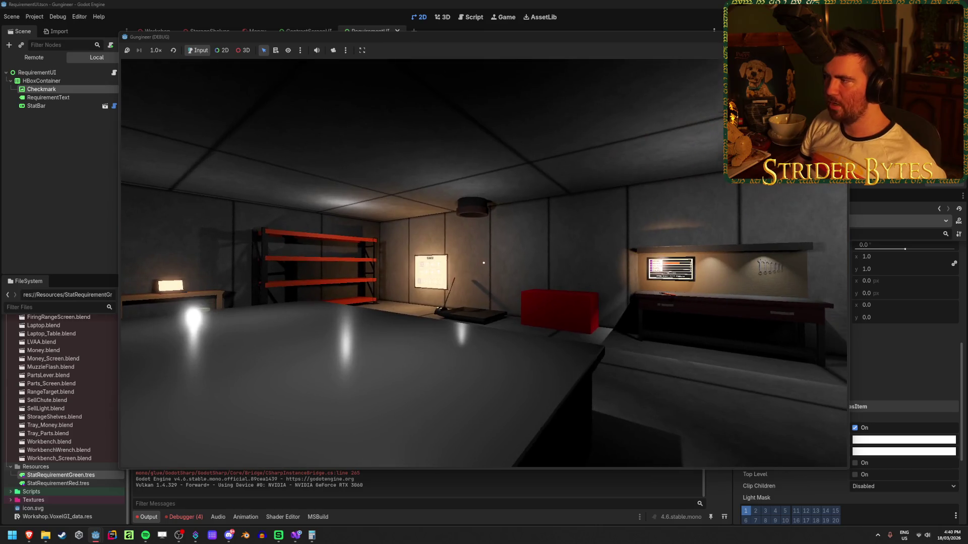
key("Escape")
left_click(156, 30)
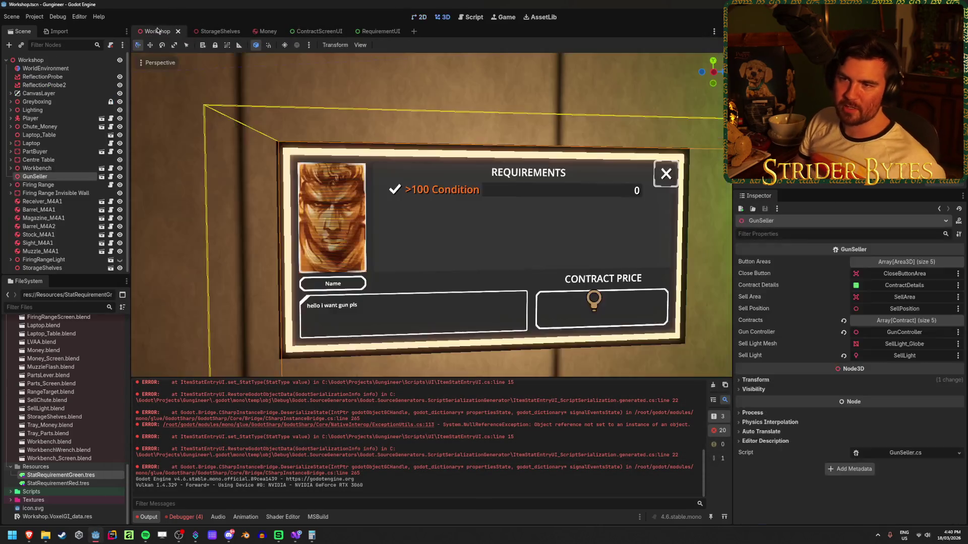
left_click(35, 160)
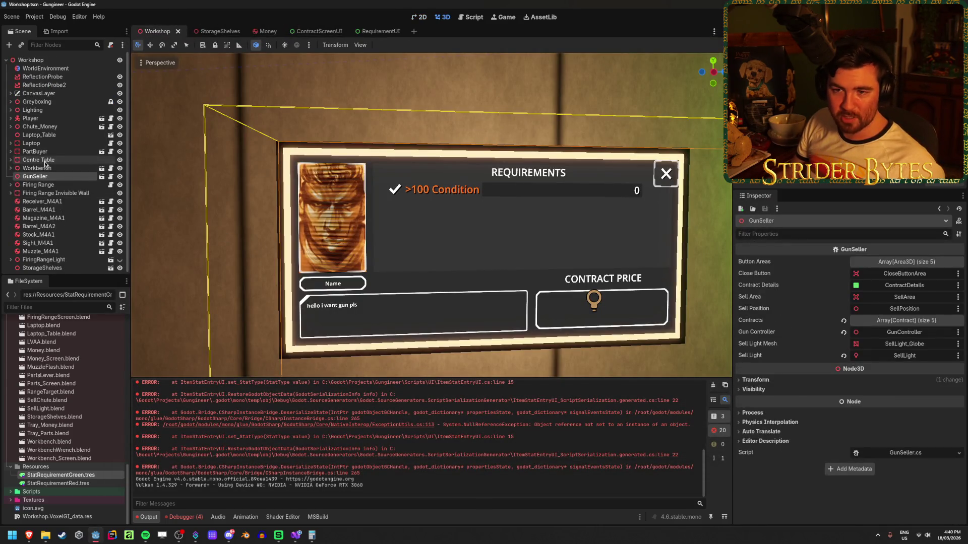
left_click(11, 160)
left_click(42, 185)
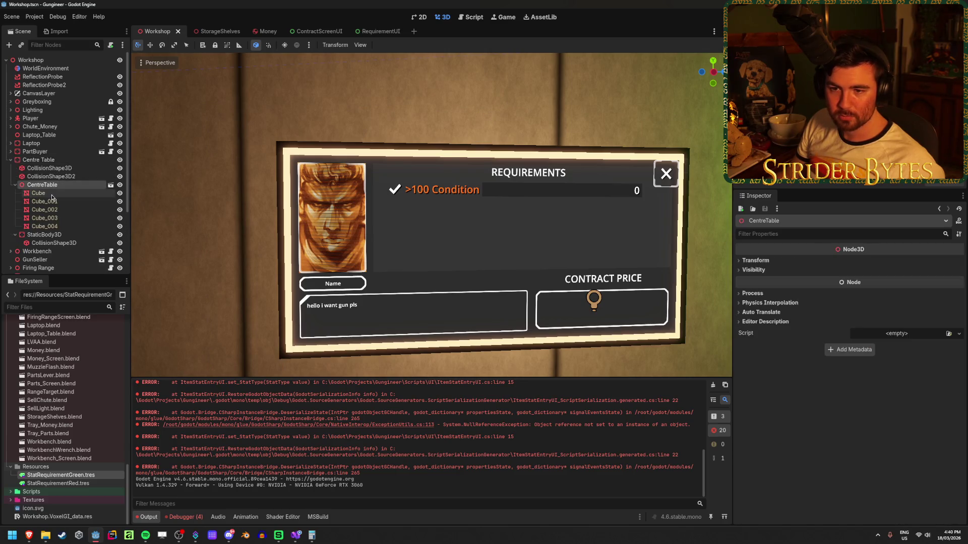
left_click(52, 196)
left_click(45, 210)
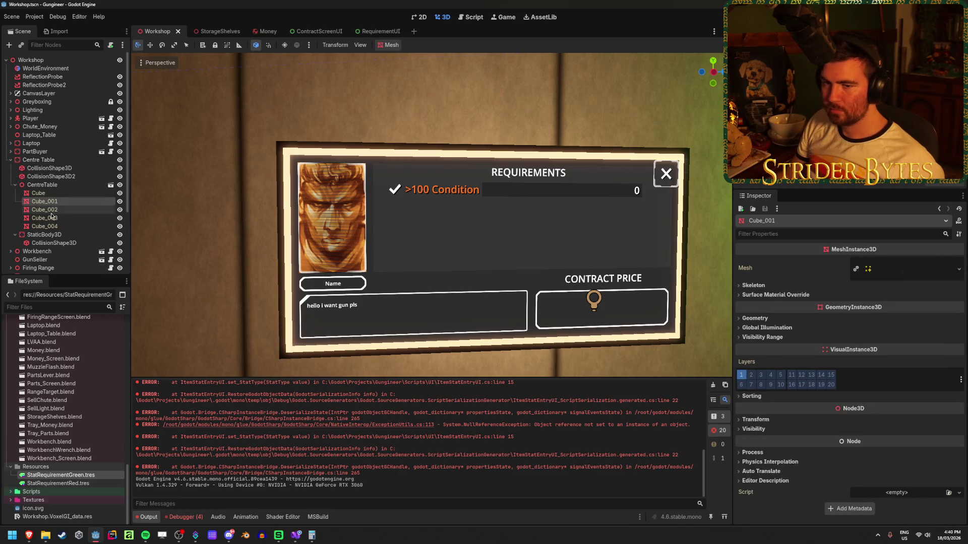
left_click(44, 186)
left_click(15, 186)
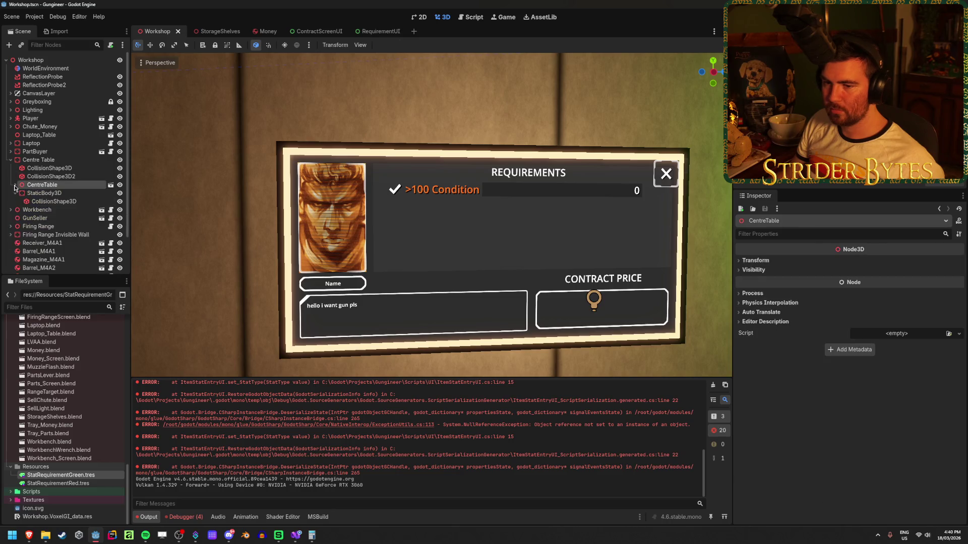
scroll(60, 382, "up", 5)
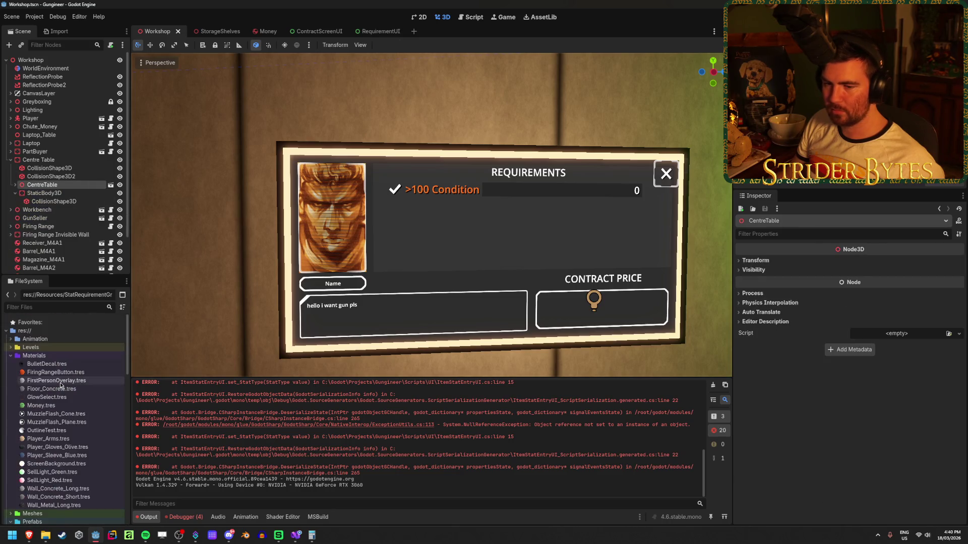
double_click(75, 386)
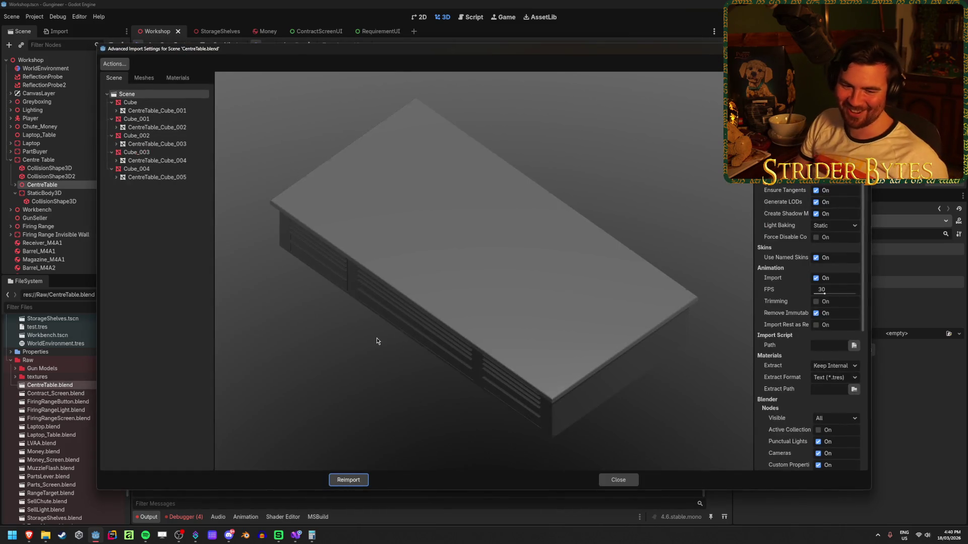
mouse_move(398, 293)
left_mouse_down()
mouse_move(435, 274)
mouse_move(458, 297)
mouse_move(554, 302)
left_mouse_up()
scroll(437, 283, "up", 5)
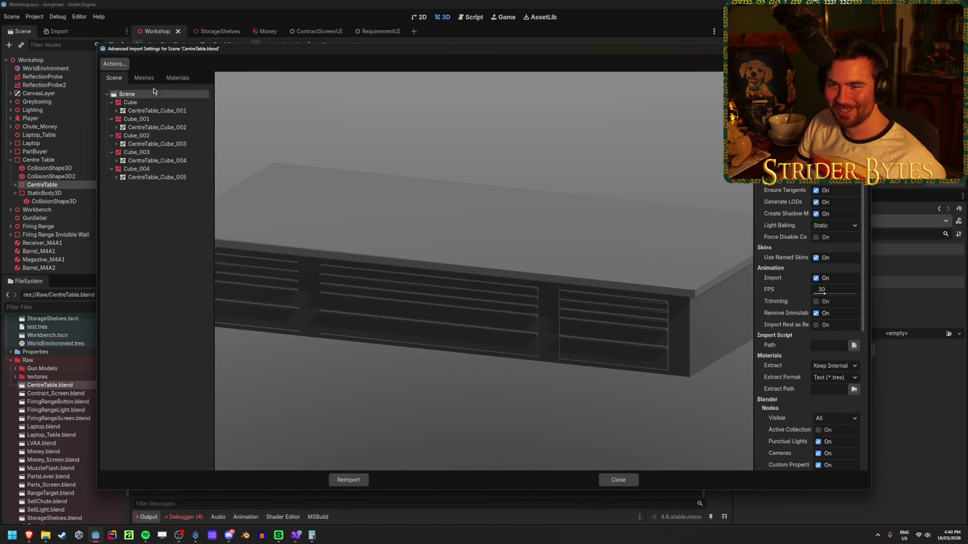
left_click(178, 77)
left_click(134, 95)
left_click(140, 103)
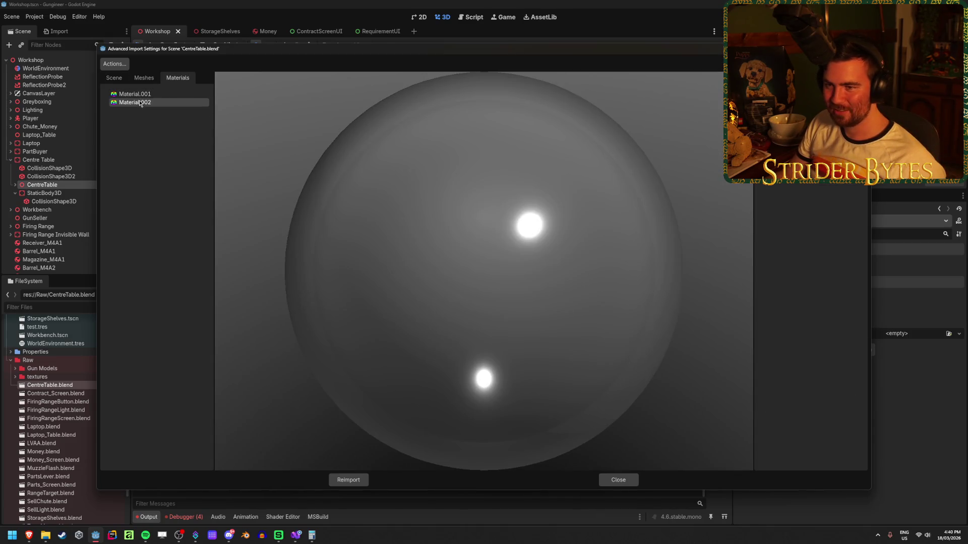
left_click(633, 480)
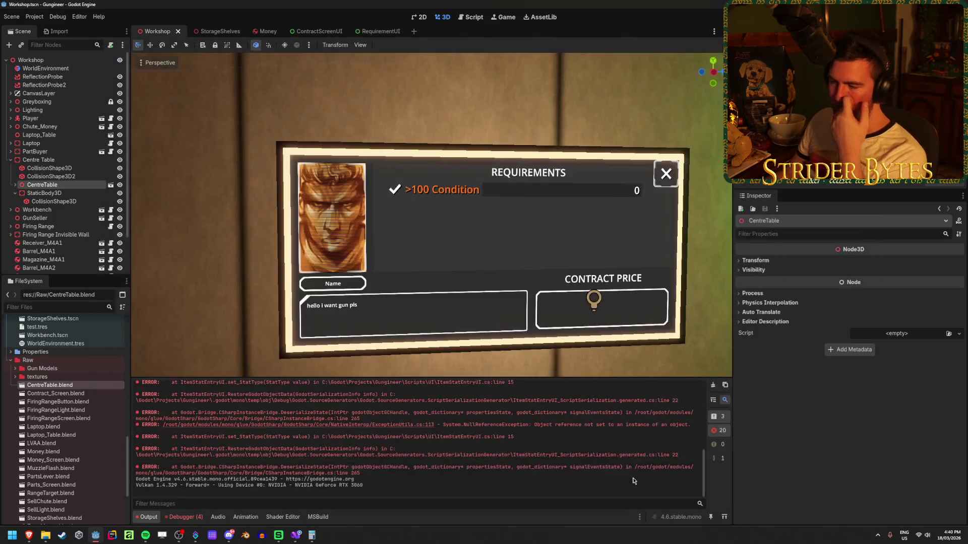
scroll(451, 337, "down", 6)
left_click(357, 304)
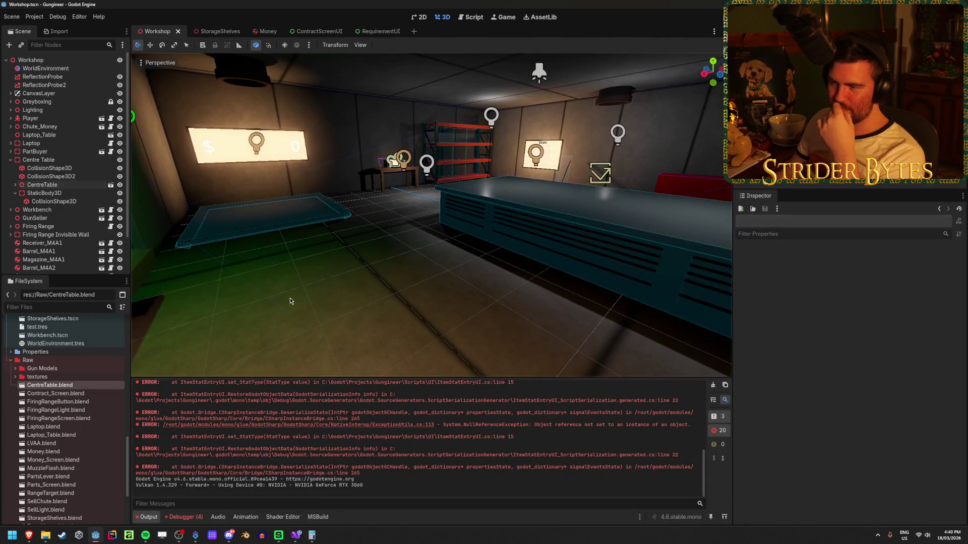
left_click_drag(357, 304, 293, 301)
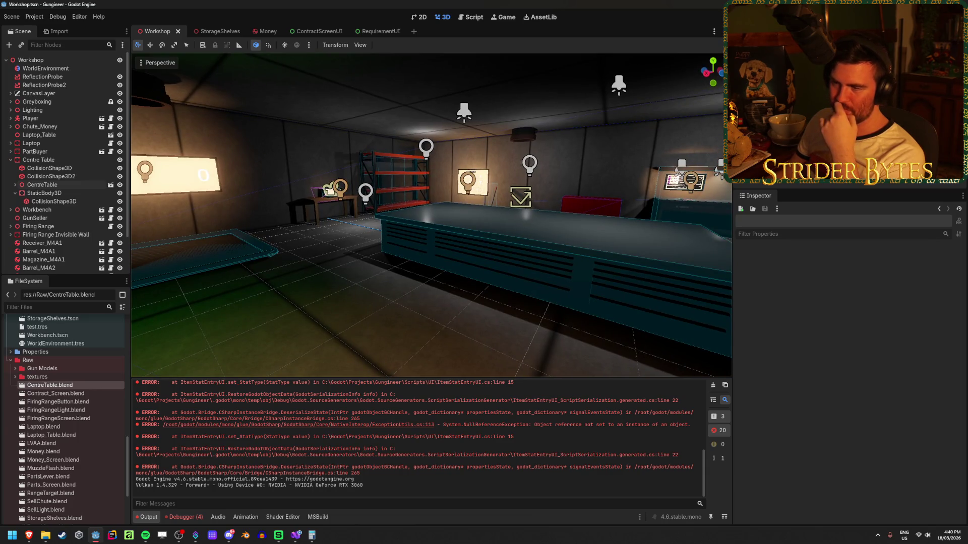
left_click(54, 185)
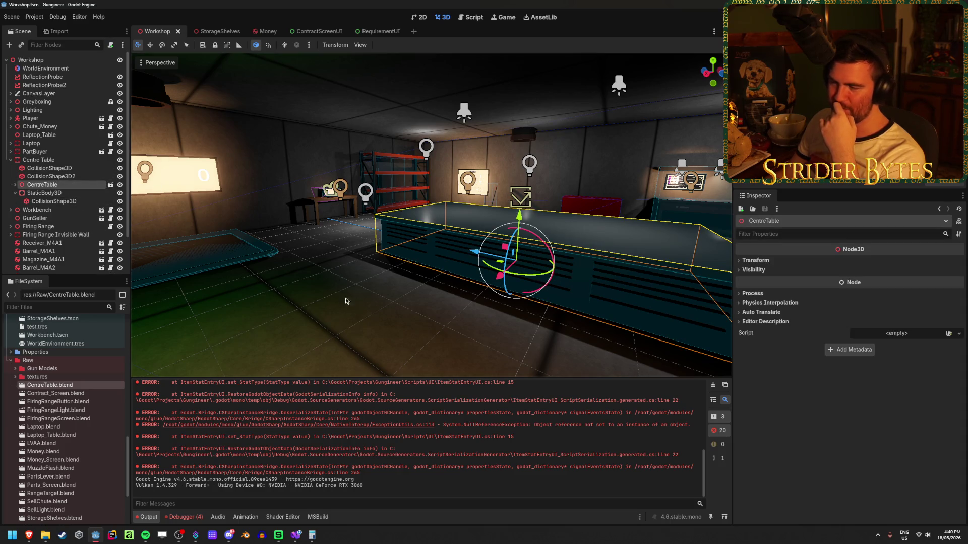
left_click(339, 329)
left_click_drag(339, 328, 262, 326)
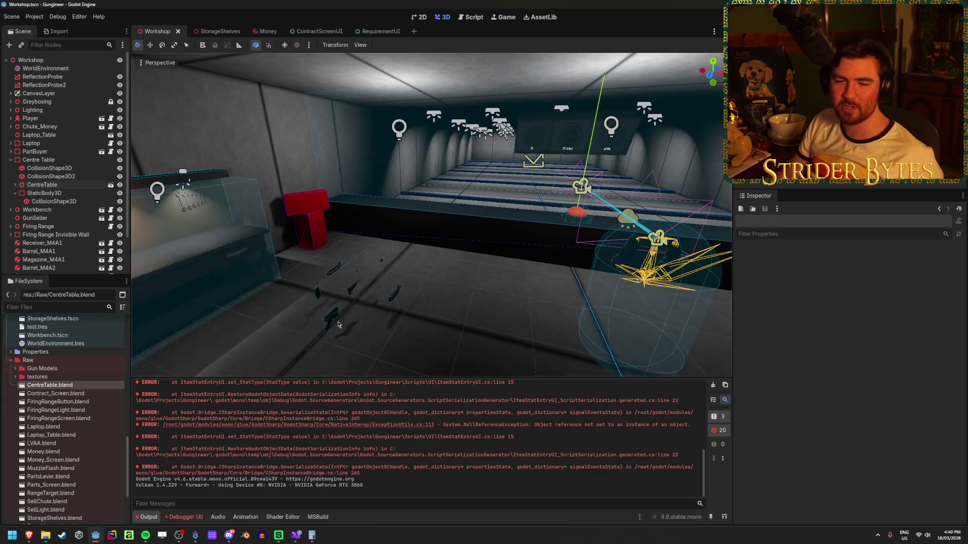
left_click(713, 385)
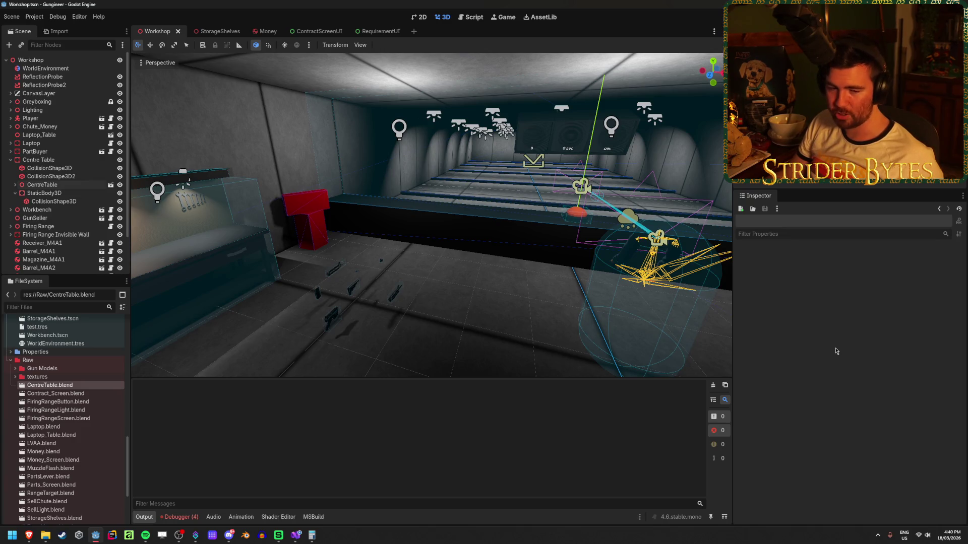
Pan the Workshop 3D viewport toward the wall display and firing range.
left_click_drag(474, 346, 433, 347)
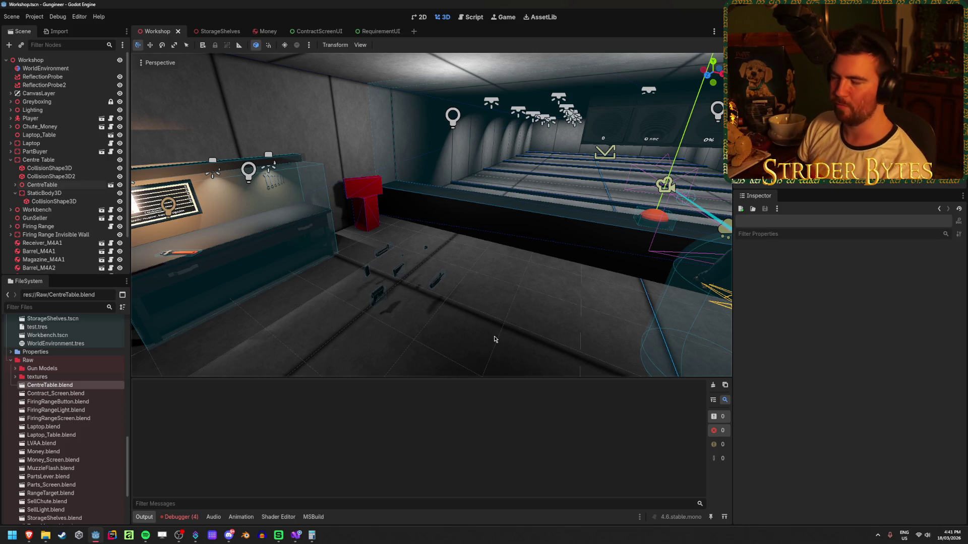
key("alt+Tab")
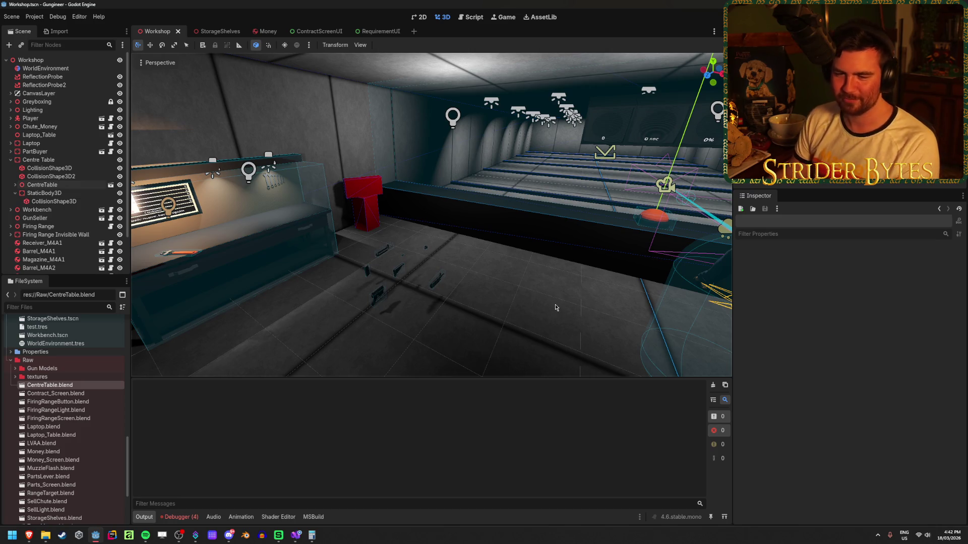
Bring the red shelves into view and save the Workshop scene.
left_click_drag(568, 290, 353, 283)
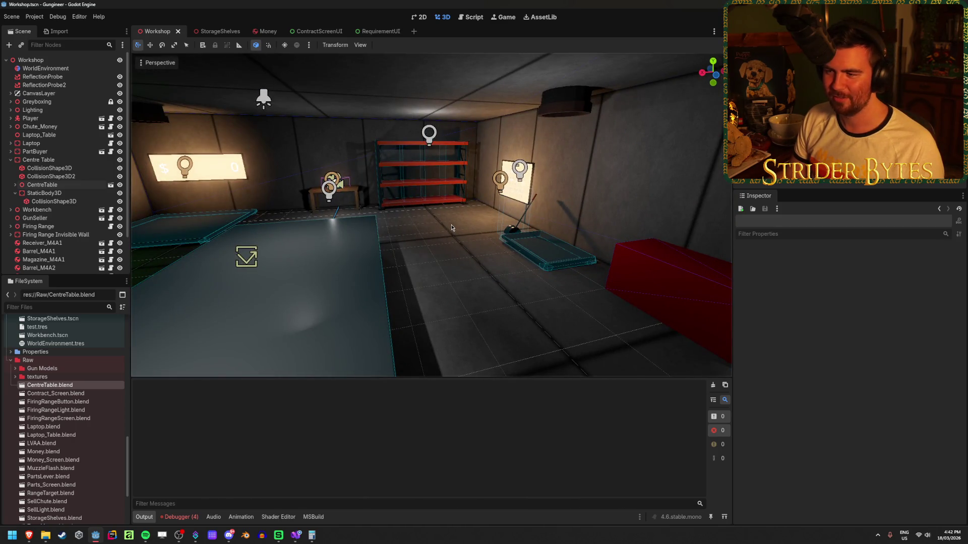
mouse_move(477, 267)
left_mouse_down()
mouse_move(272, 266)
mouse_move(494, 272)
mouse_move(406, 274)
left_mouse_up()
key("ctrl+s")
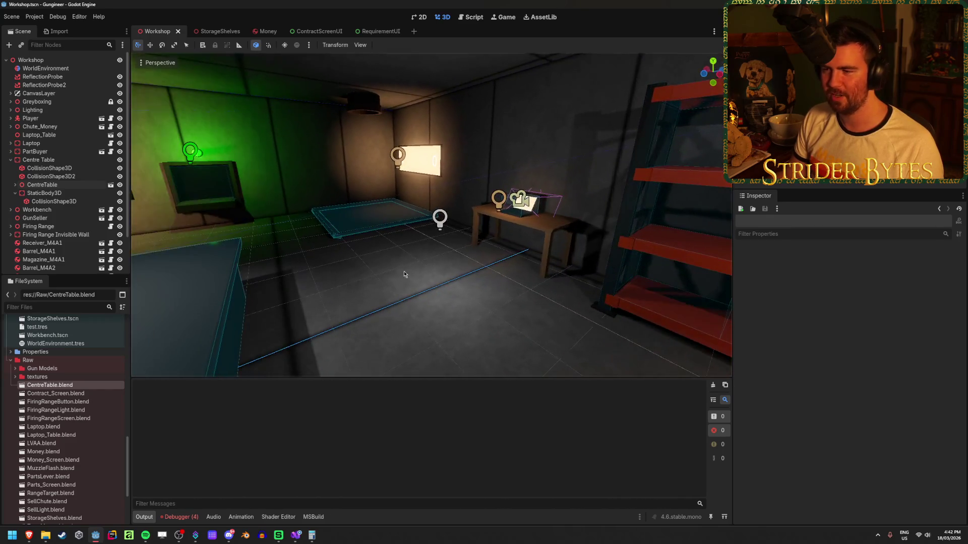
Set OmniLight3D16's Light Energy to 0.25.
left_click(440, 218)
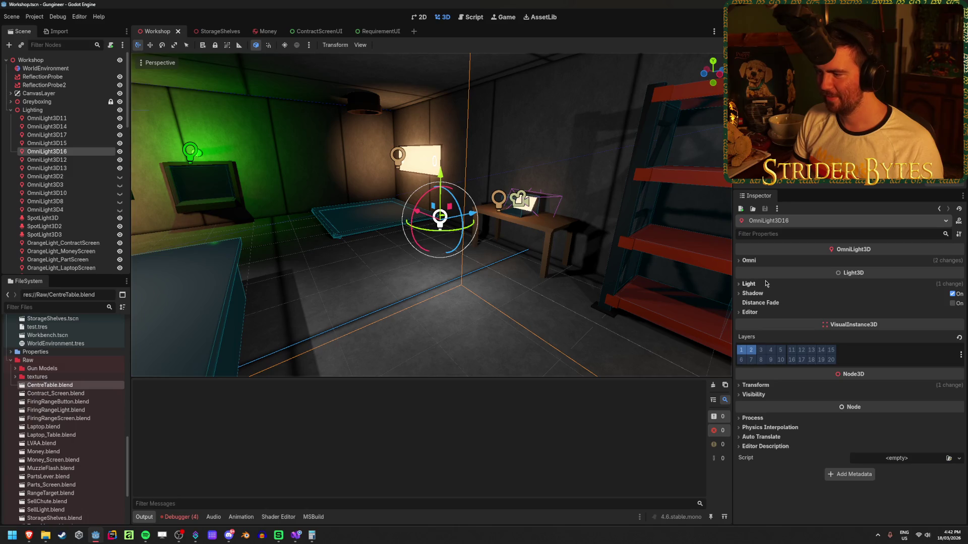
scroll(765, 284, "up", 2)
left_click(750, 260)
left_click(750, 261)
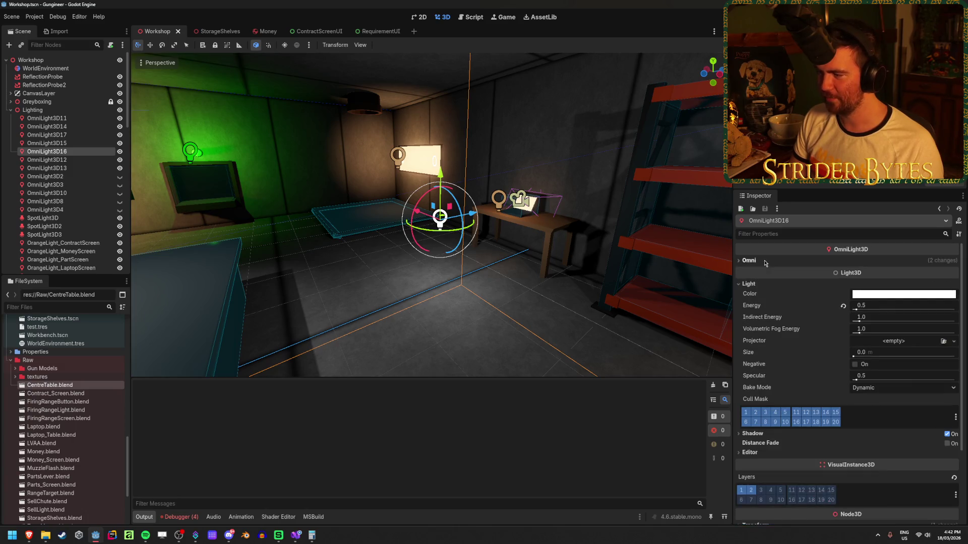
left_click(878, 304)
type("0.25")
key("Return")
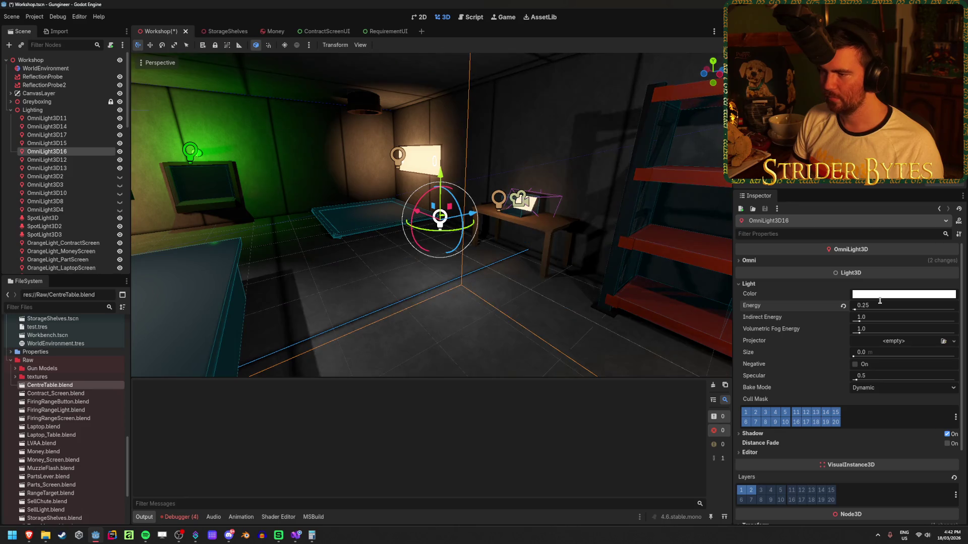
left_click(843, 306)
left_click(882, 306)
type("0")
key("Return")
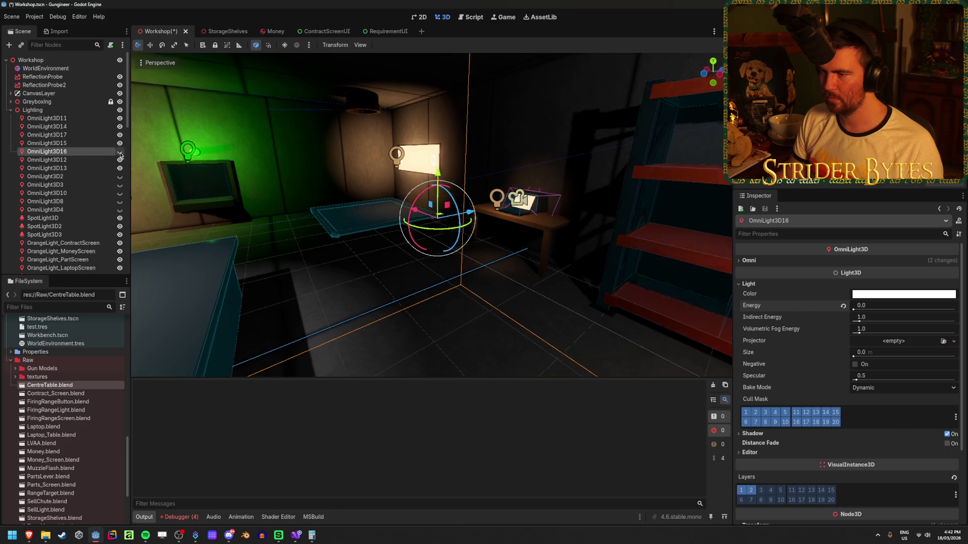
left_click(886, 305)
type("0.25")
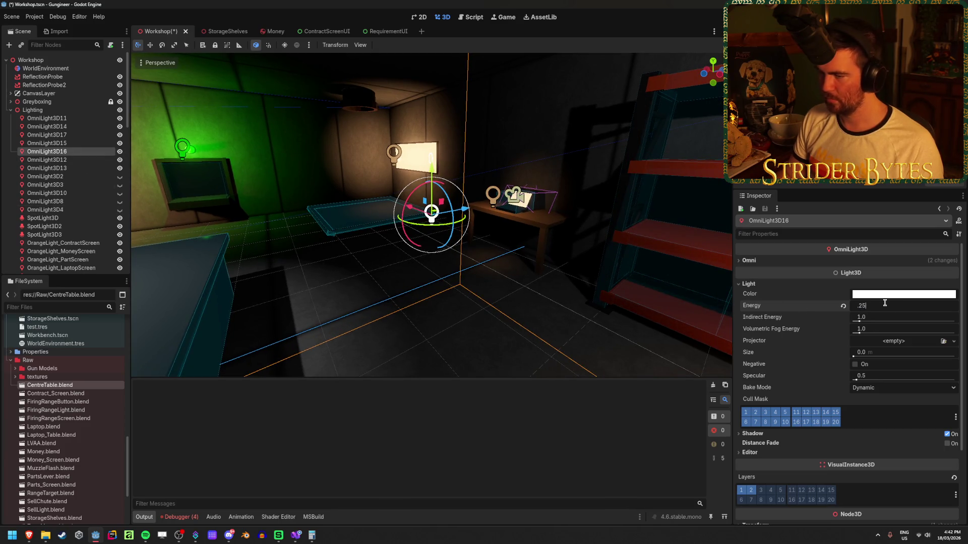
key("Return")
Reposition OmniLight3D16, lower OmniLight3D15 by about 1.4 units, and save the scene.
mouse_move(431, 168)
left_mouse_down()
mouse_move(428, 212)
mouse_move(396, 231)
mouse_move(394, 130)
left_mouse_up()
left_click_drag(383, 175, 407, 178)
left_click_drag(343, 192, 440, 194)
left_click(440, 191)
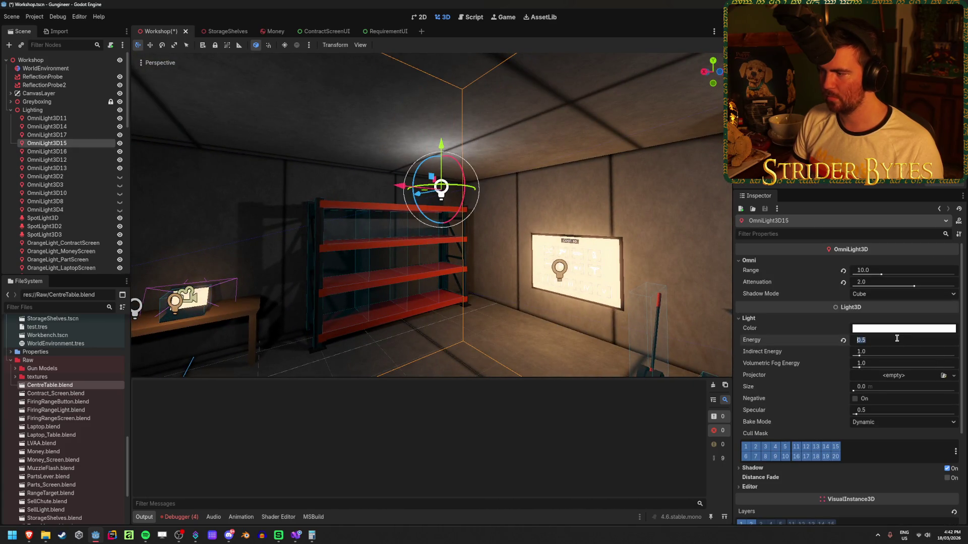
left_click_drag(441, 146, 443, 241)
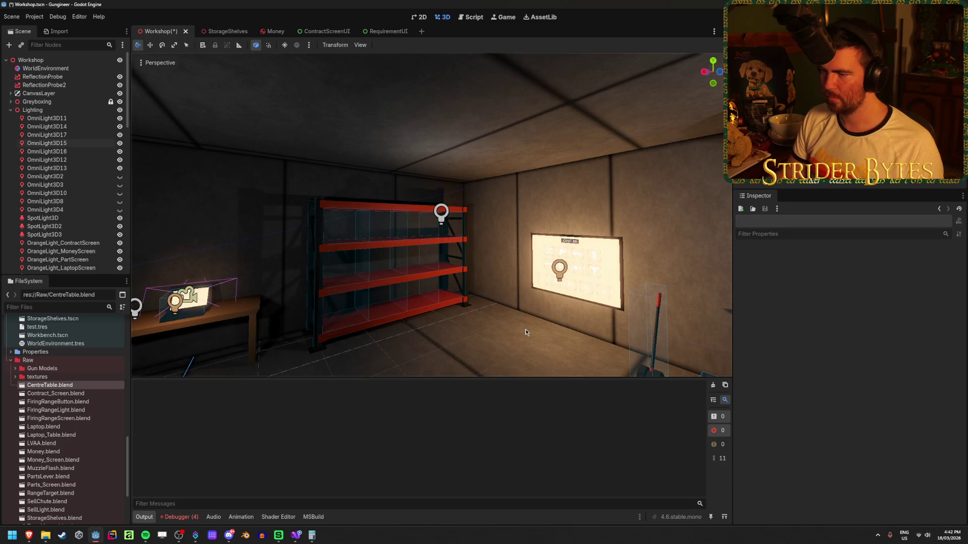
key("ctrl+s")
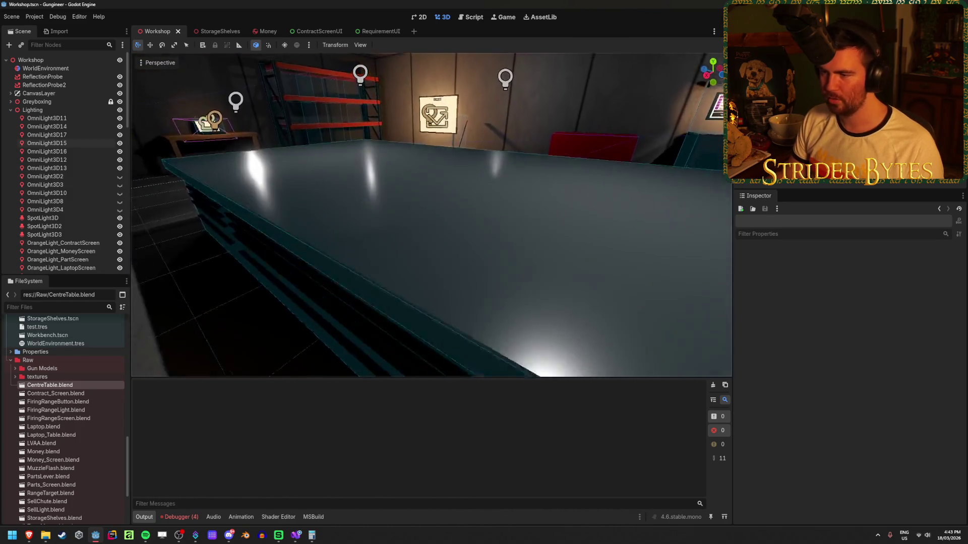
Launch Blender, try the recent CentreTable.blend, and dismiss the file read error.
left_click(246, 535)
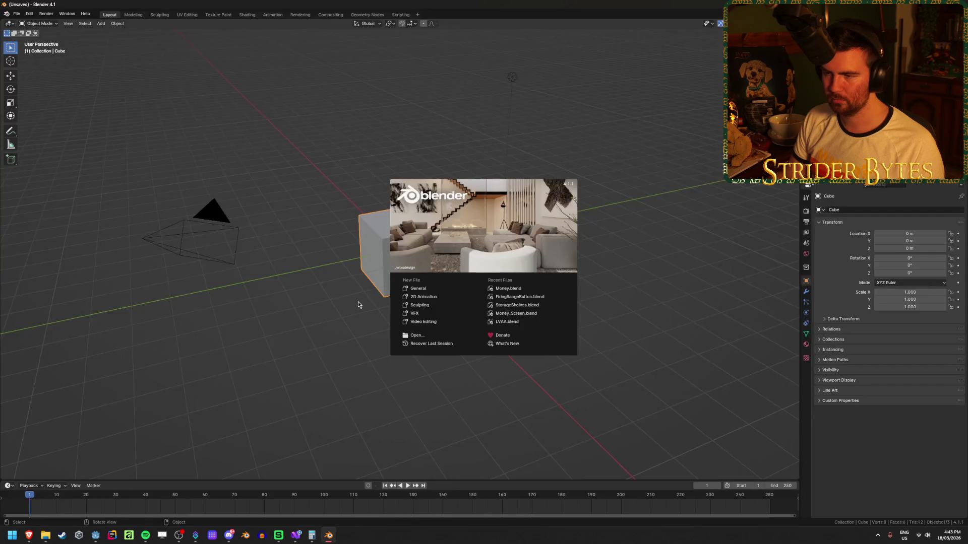
left_click(319, 337)
left_click(17, 13)
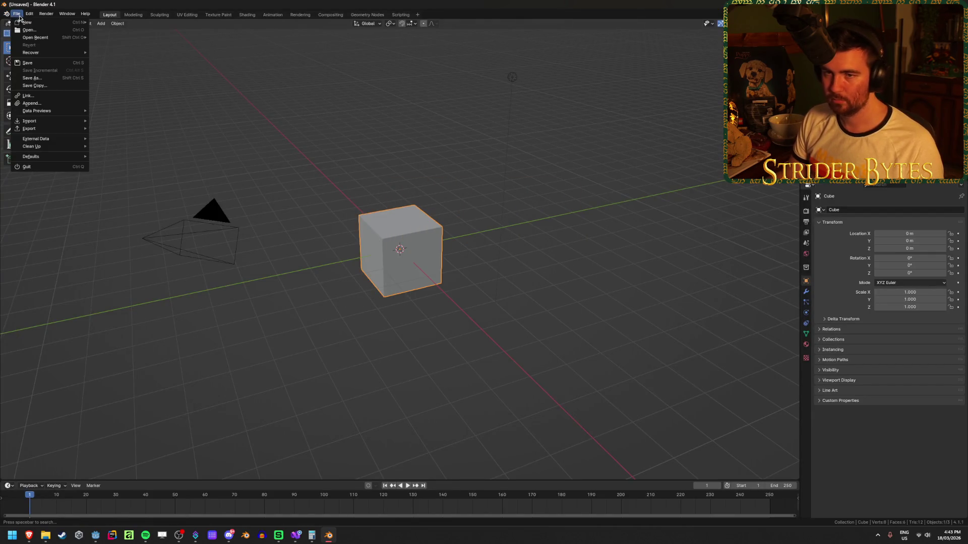
mouse_move(46, 37)
left_click(139, 146)
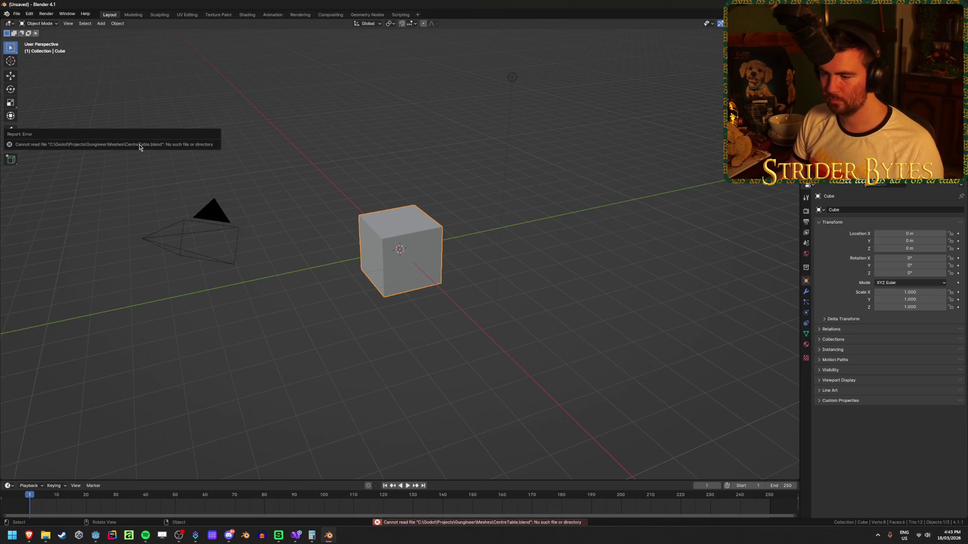
left_click(463, 524)
left_click(627, 225)
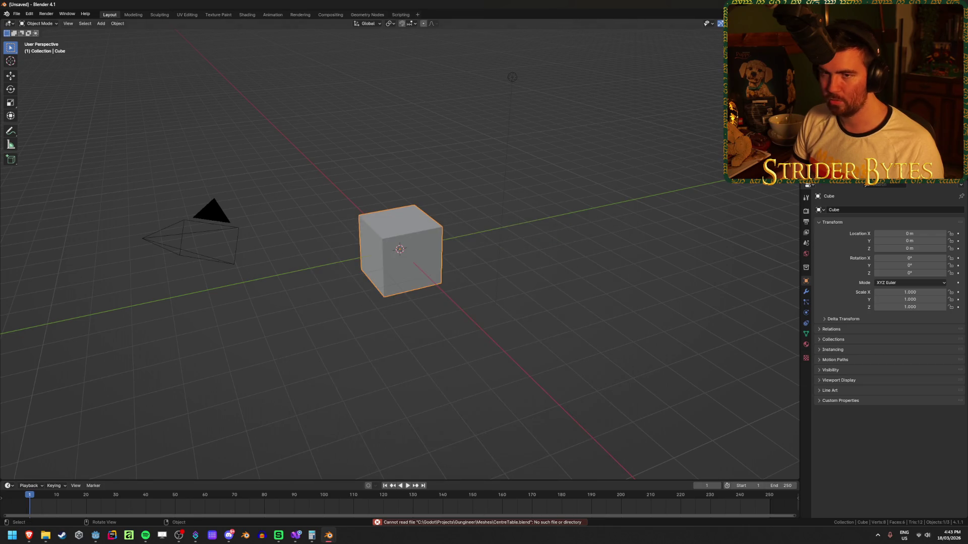
Open CentreTable.blend from the Raw folder through File > Open.
left_click(17, 13)
left_click(30, 38)
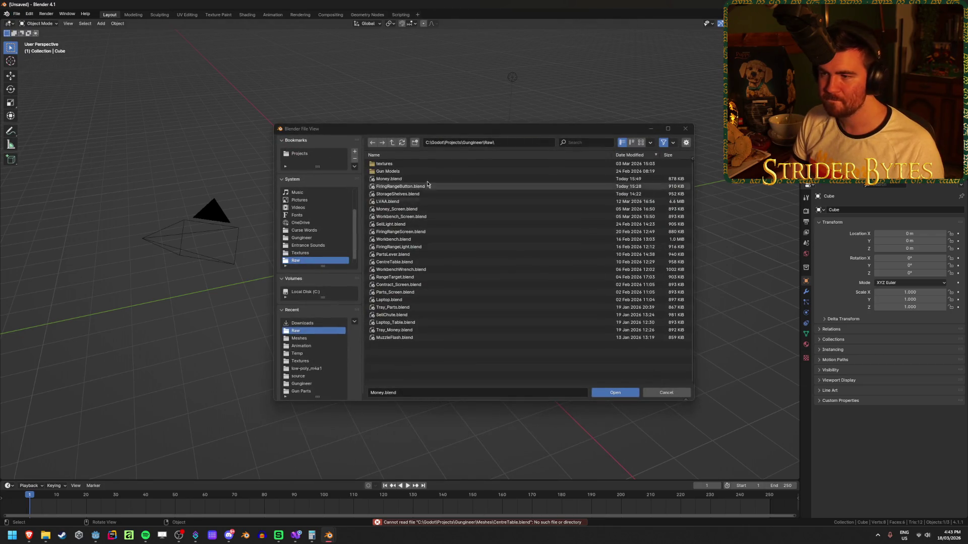
left_click(394, 261)
left_click(610, 395)
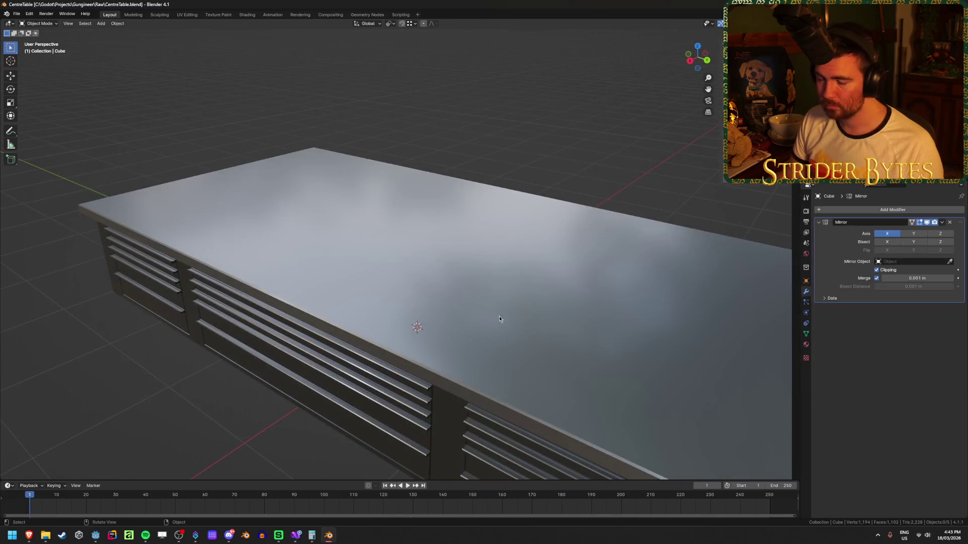
Select the Material.002 slot and its tabletop faces, then zoom in on the tabletop.
scroll(382, 295, "down", 3)
left_click(805, 345)
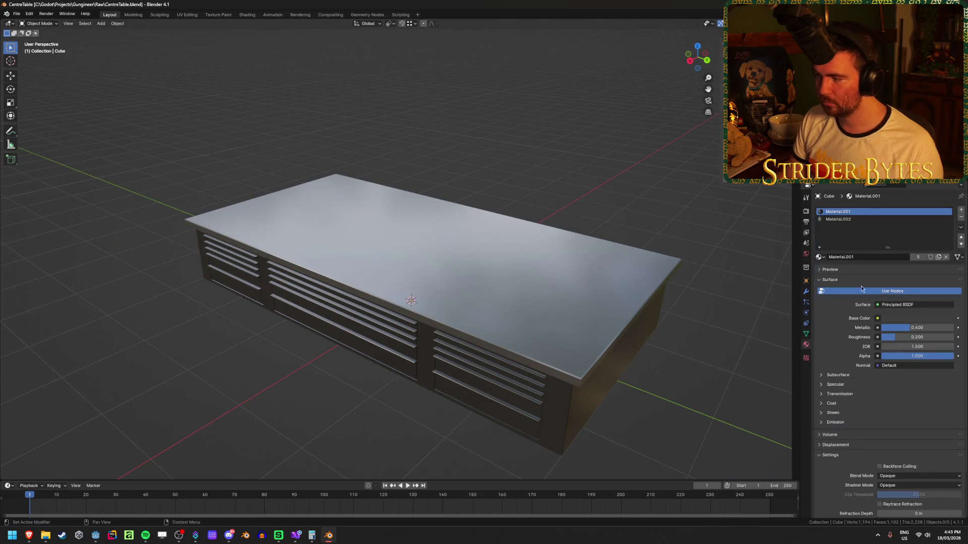
left_click(838, 219)
left_click(528, 274)
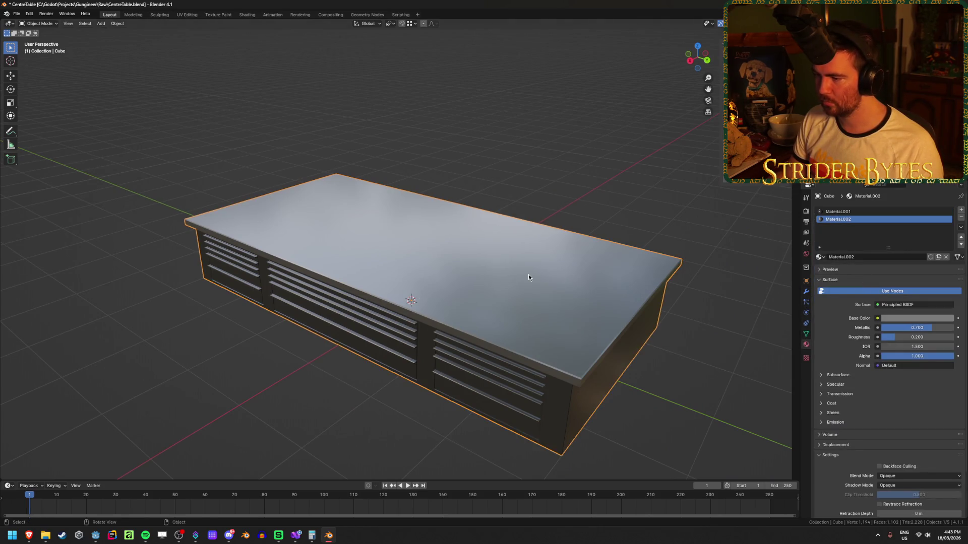
key("Tab")
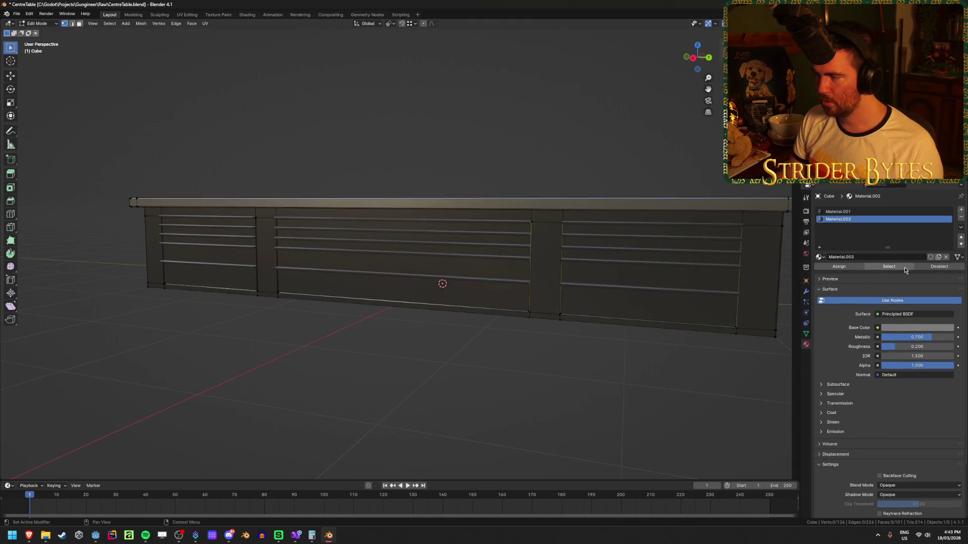
left_click(903, 267)
key("Tab")
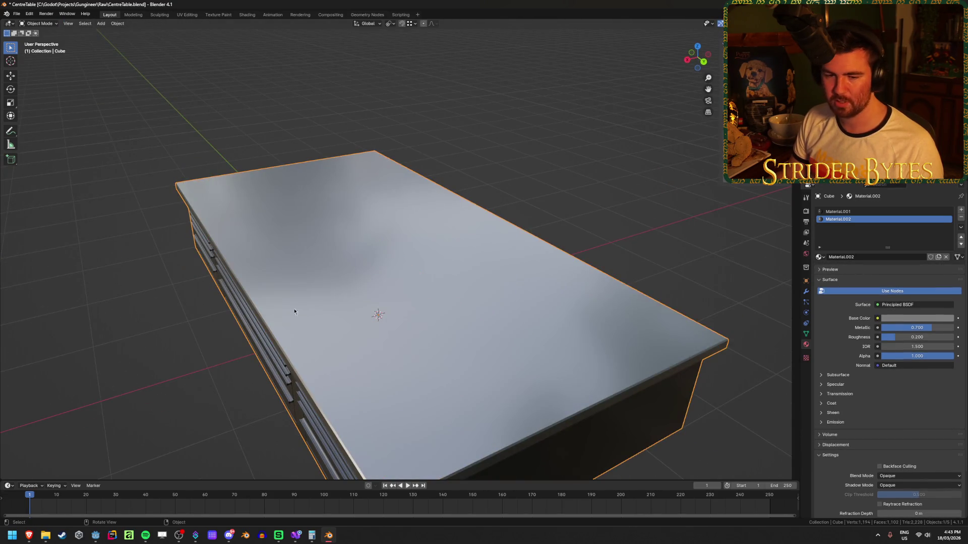
mouse_move(322, 298)
left_mouse_down()
mouse_move(532, 342)
mouse_move(501, 329)
mouse_move(510, 375)
mouse_move(450, 390)
mouse_move(482, 355)
mouse_move(503, 353)
left_mouse_up()
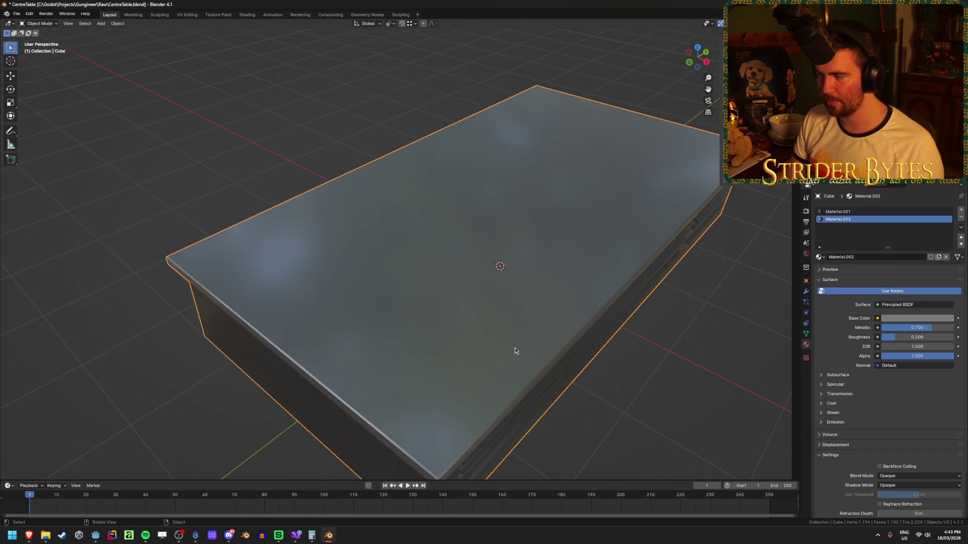
Raise Material.002 Roughness and Metallic to 0.700 and save CentreTable.blend.
mouse_move(895, 338)
left_mouse_down()
mouse_move(947, 337)
mouse_move(890, 337)
mouse_move(930, 340)
mouse_move(922, 337)
mouse_move(942, 328)
left_mouse_up()
left_click_drag(903, 328, 921, 327)
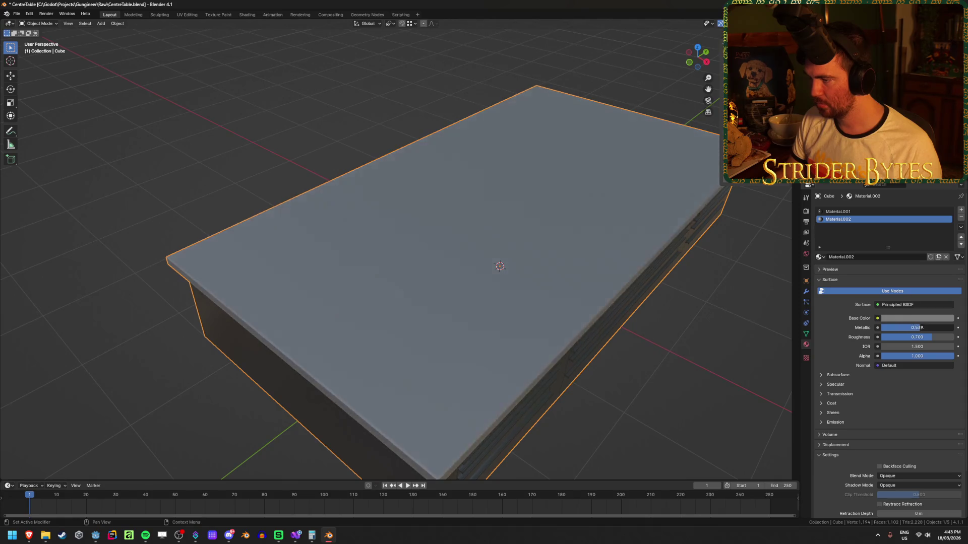
type("0.700")
key("ctrl+s")
left_click(737, 336)
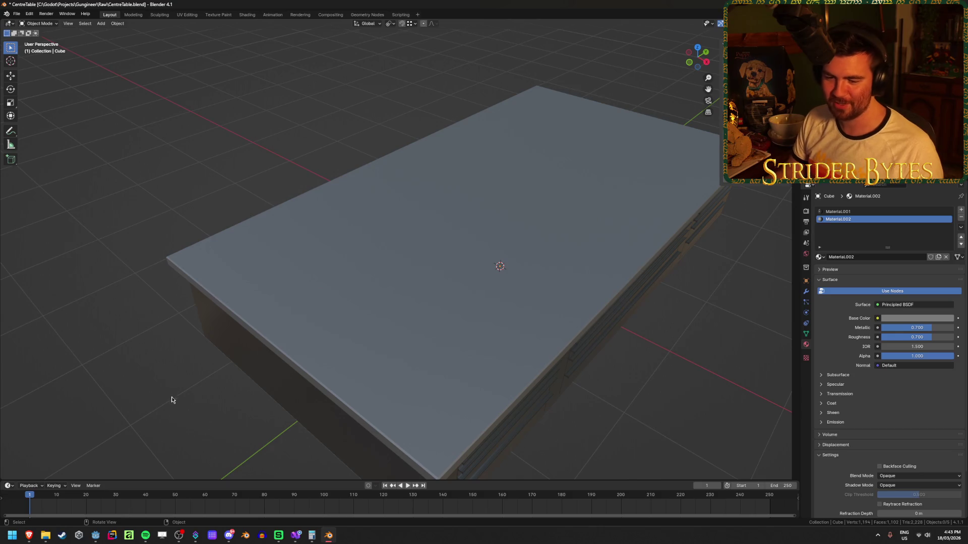
left_click(101, 536)
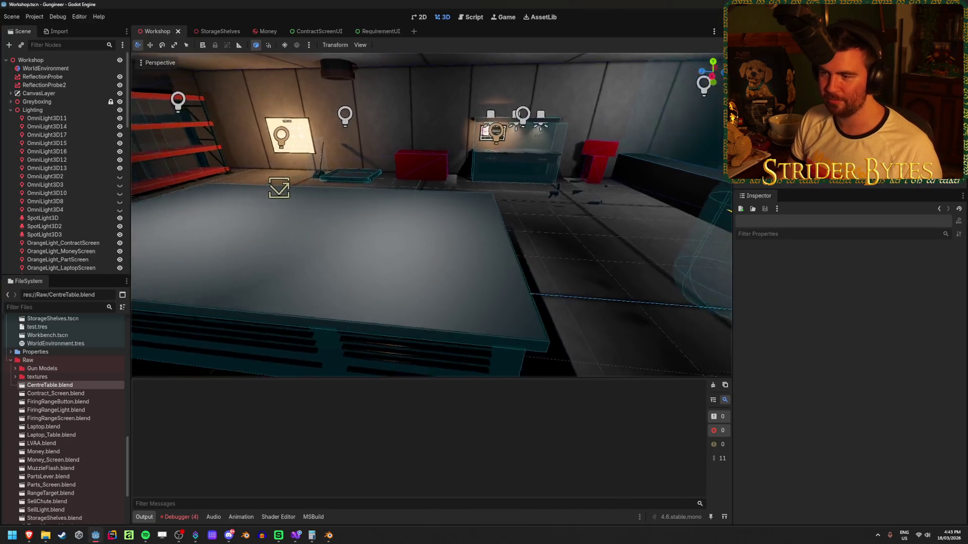
Fly around the centre table in Godot to inspect its duller top.
mouse_move(431, 216)
left_mouse_down()
mouse_move(274, 223)
mouse_move(584, 303)
left_mouse_up()
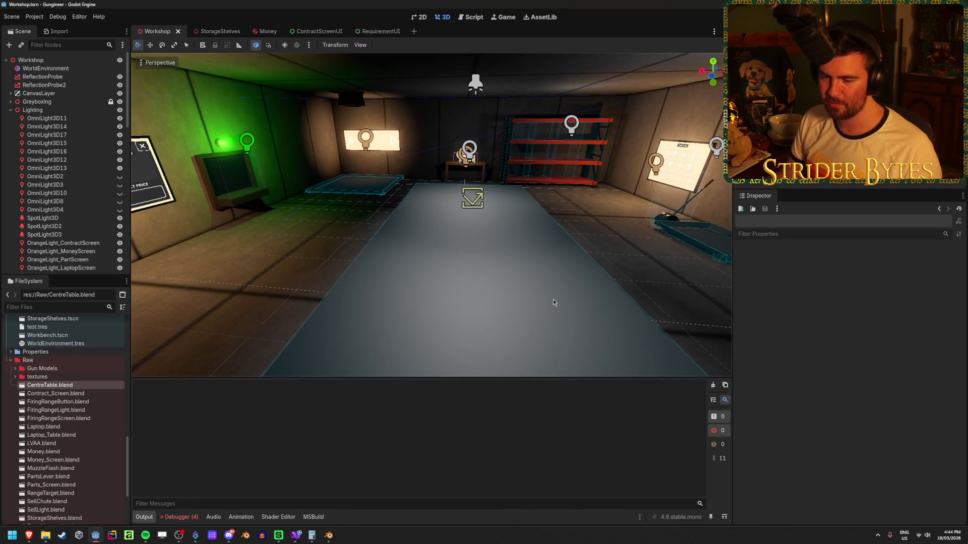
mouse_move(385, 306)
left_mouse_down()
mouse_move(348, 302)
mouse_move(375, 309)
left_mouse_up()
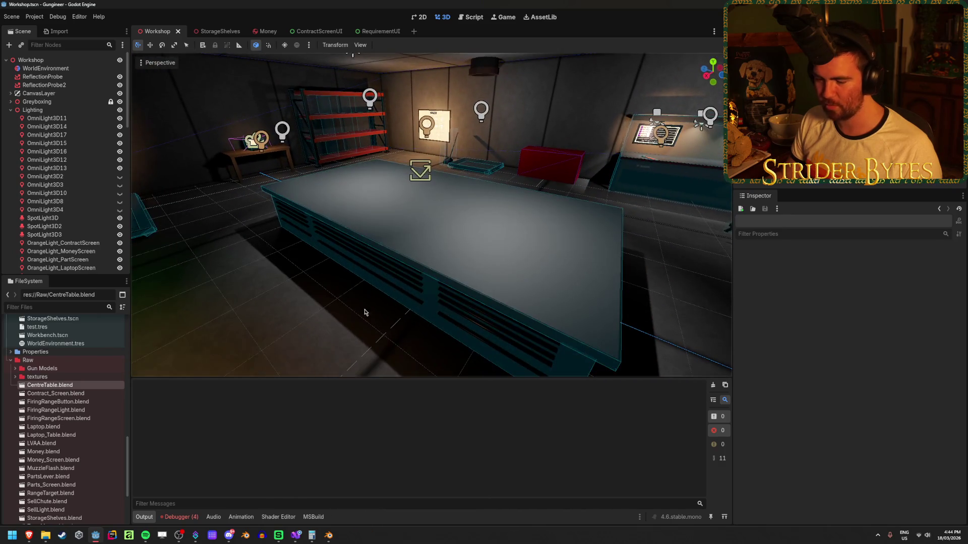
left_click(328, 535)
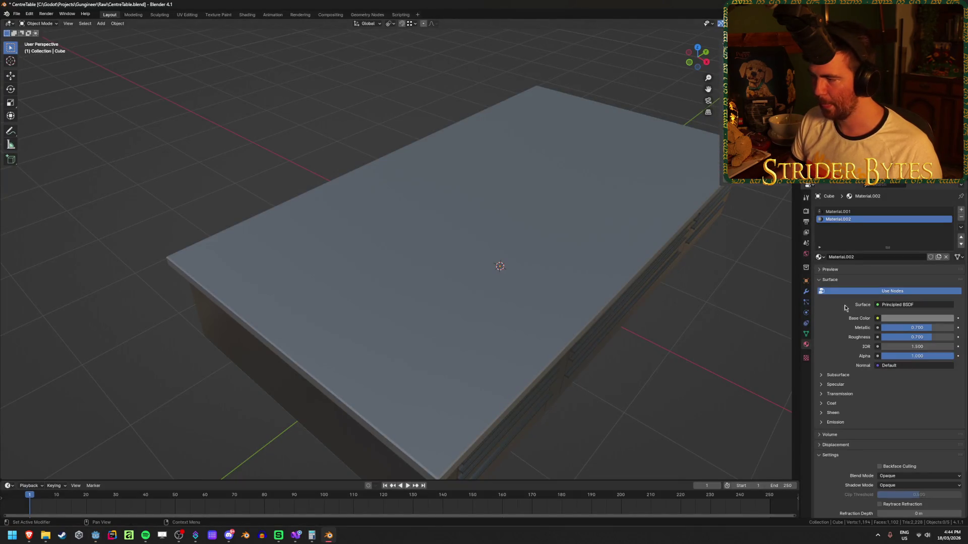
Lower Material.002 roughness to 0.500, then orbit the re-imported table in Godot.
left_click_drag(921, 341, 892, 342)
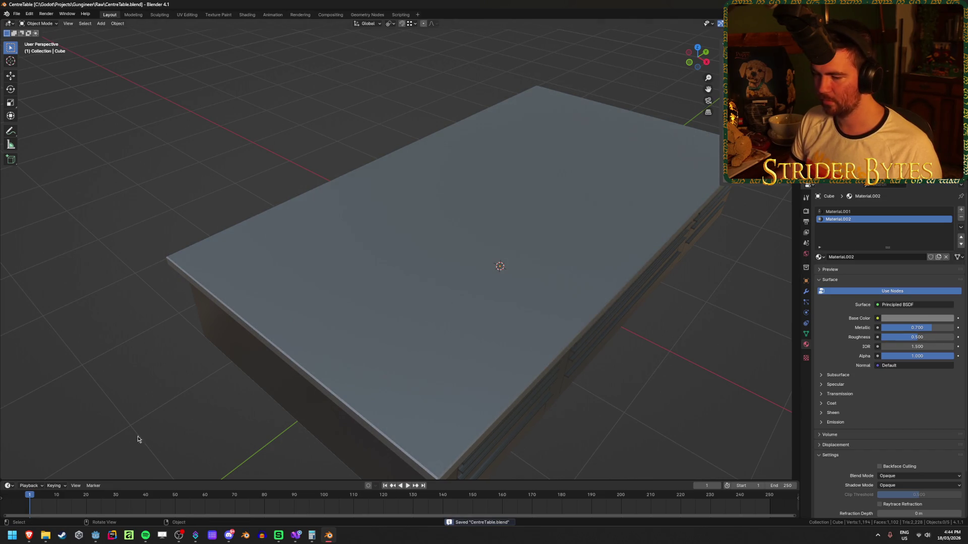
left_click(99, 534)
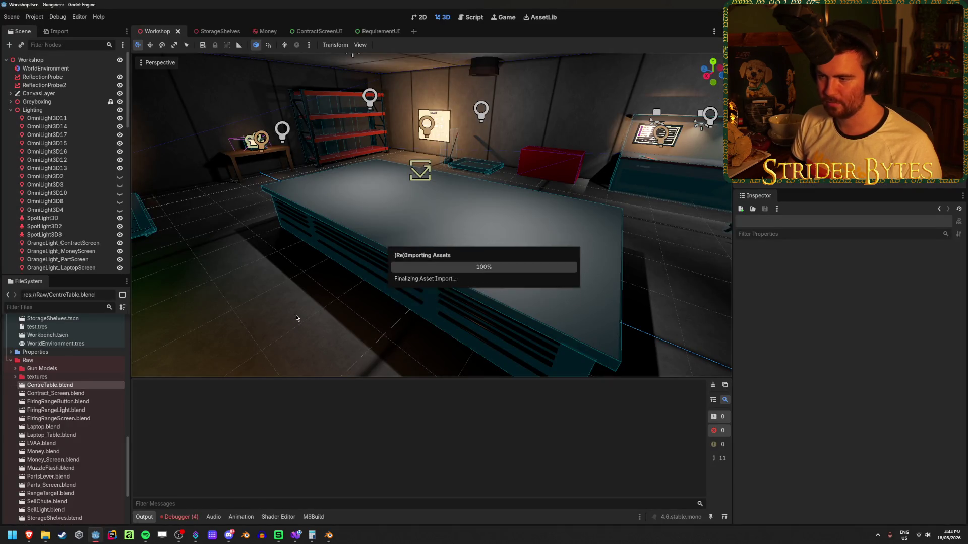
scroll(296, 318, "up", 3)
mouse_move(297, 318)
left_mouse_down()
mouse_move(514, 308)
mouse_move(300, 351)
left_mouse_up()
Drop Material.002 roughness to 0, save, and view the glossy table in Godot.
left_click(332, 535)
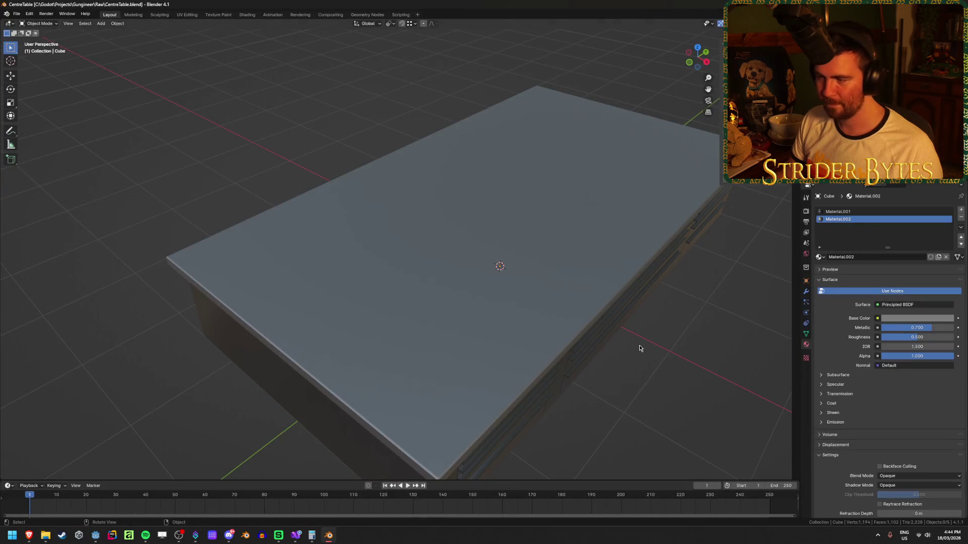
left_click_drag(916, 337, 882, 337)
key("ctrl+s")
left_click(99, 537)
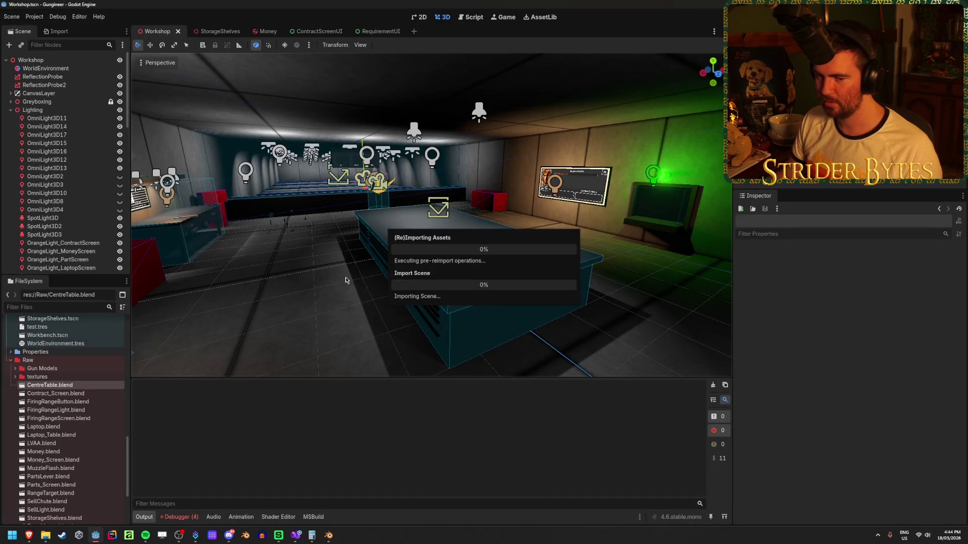
left_click_drag(345, 280, 560, 281)
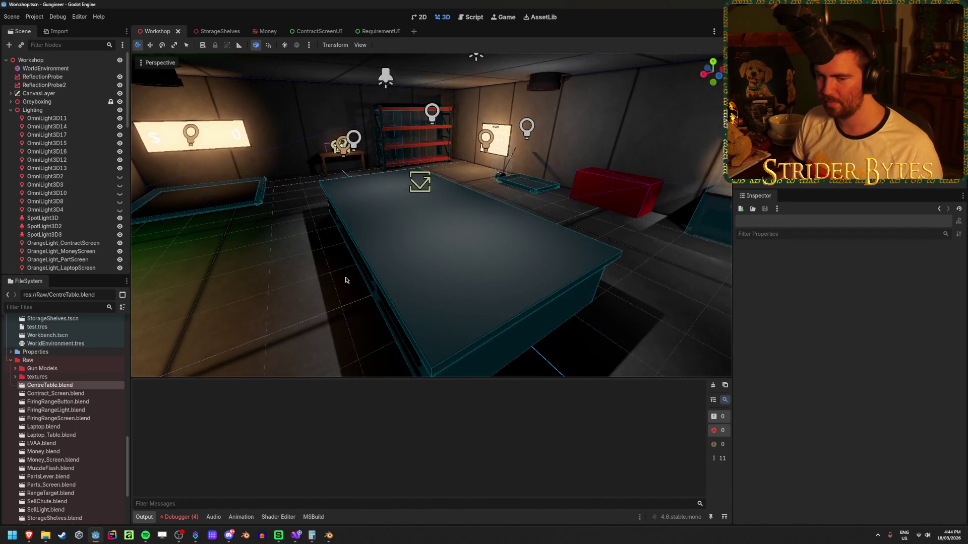
Raise Material.002 roughness to 1.000 for a matte tabletop.
left_click(334, 537)
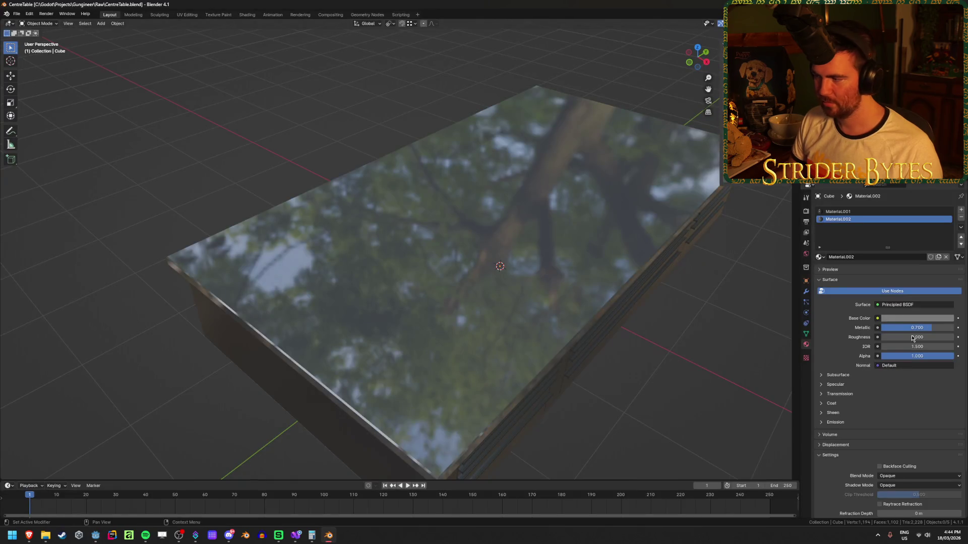
left_click_drag(894, 339, 952, 340)
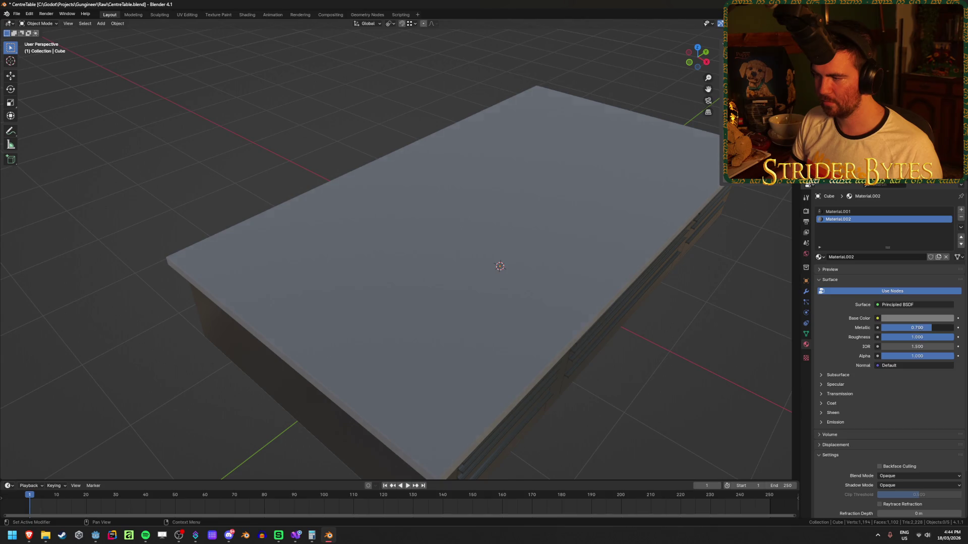
left_click(104, 537)
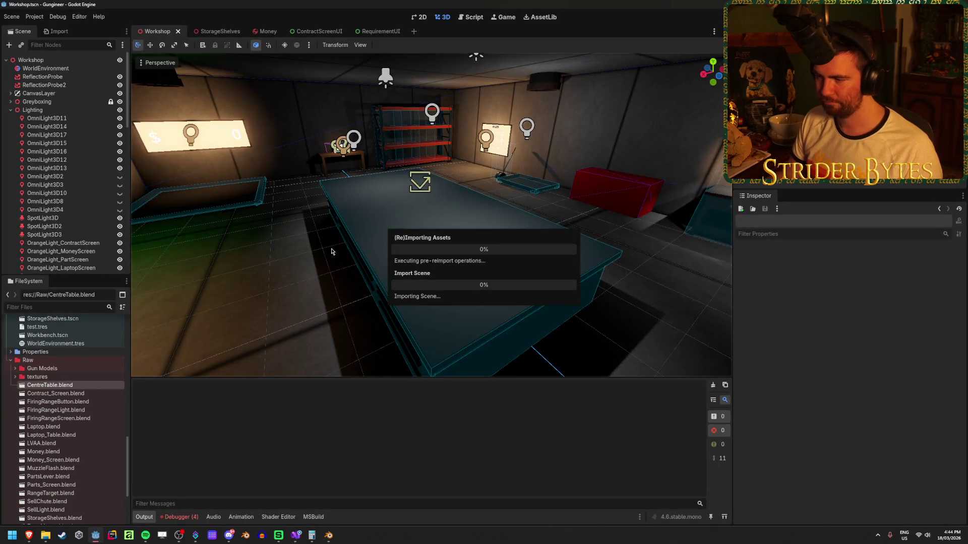
Check the Debugger Errors list and reload the current project from the Project menu.
mouse_move(431, 217)
left_mouse_down()
mouse_move(388, 218)
mouse_move(638, 312)
left_mouse_up()
left_click(187, 518)
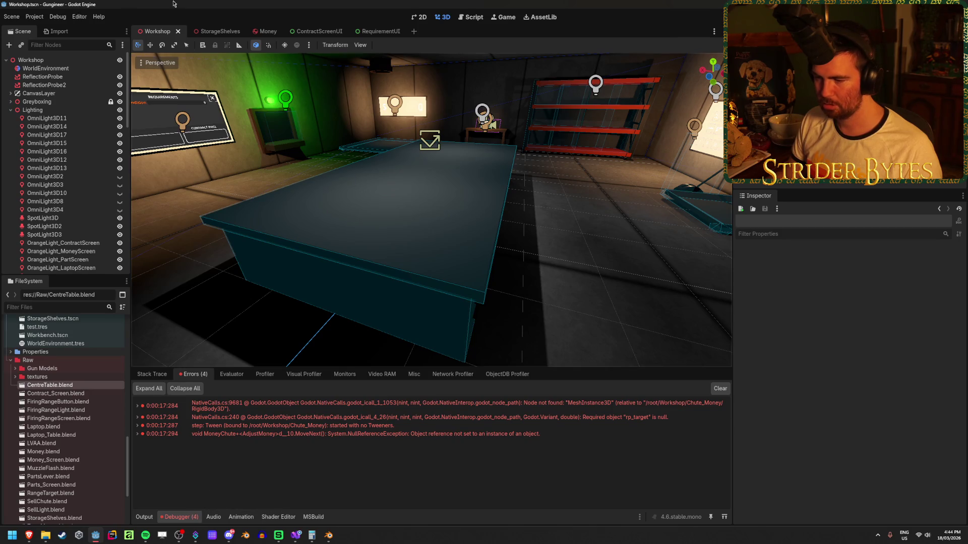
left_click(34, 16)
left_click(51, 113)
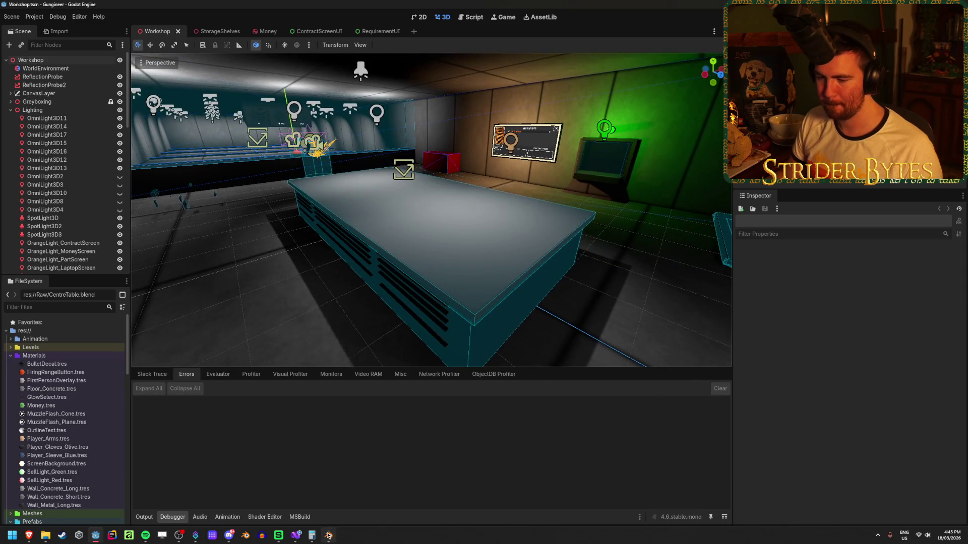
left_click(328, 535)
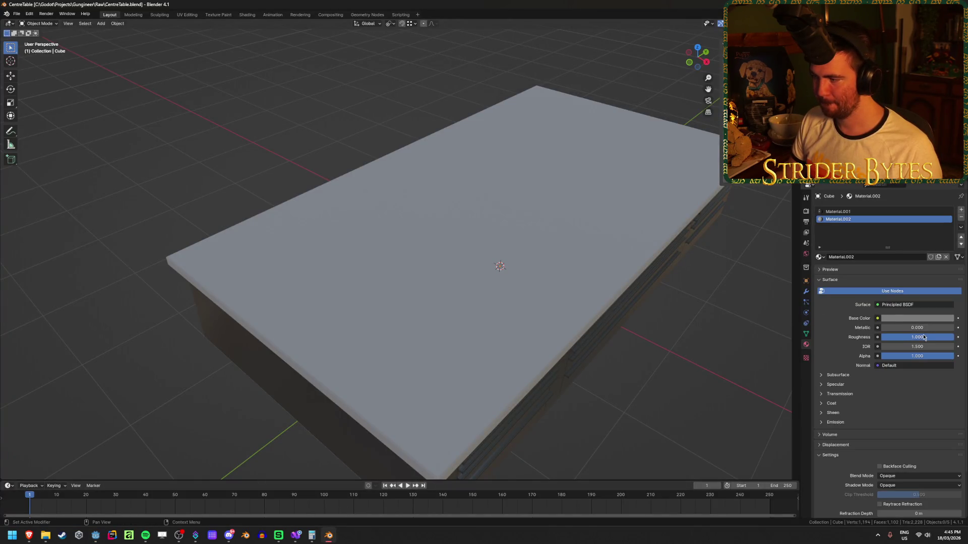
Lower the table top material's Roughness to about 0.5 and save CentreTable.blend.
mouse_move(907, 337)
left_mouse_down()
mouse_move(922, 339)
mouse_move(882, 337)
mouse_move(953, 337)
left_mouse_up()
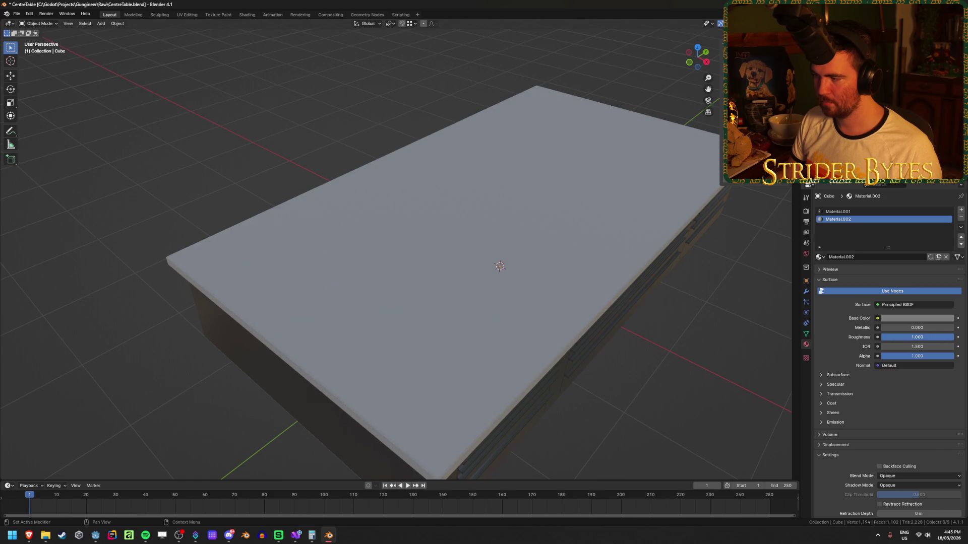
key("ctrl+s")
left_click(96, 540)
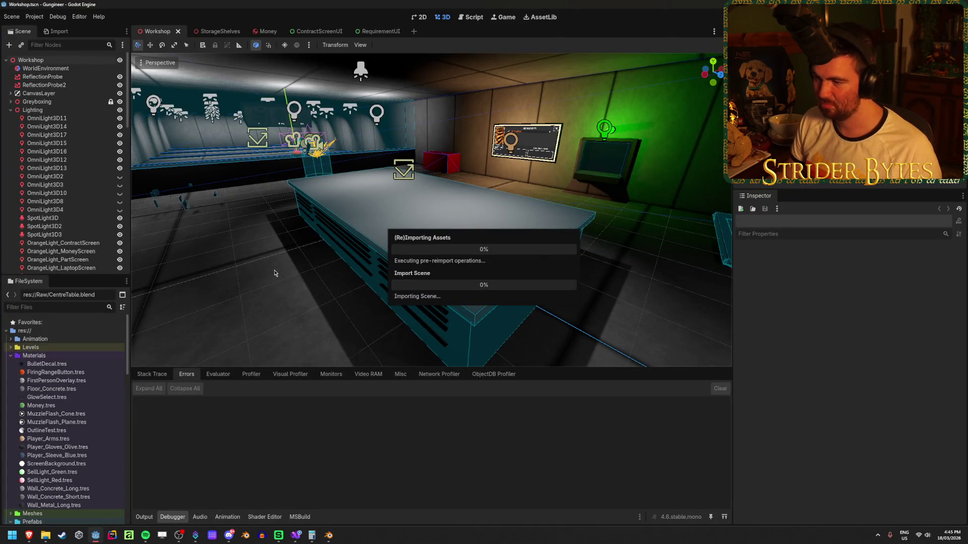
Run the Workshop and walk up to the re-imported table to inspect its top, then stop.
left_click_drag(275, 273, 453, 215)
key("F5")
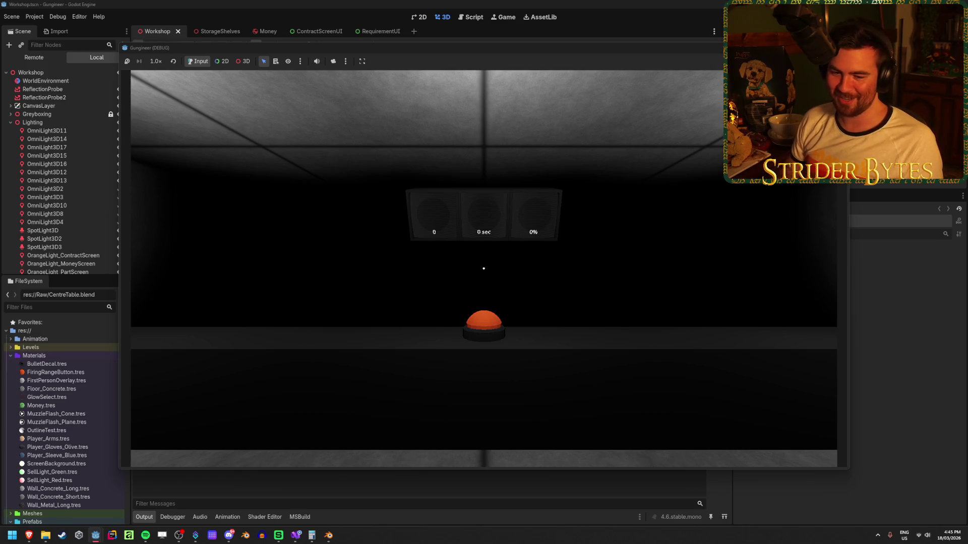
mouse_move(484, 268)
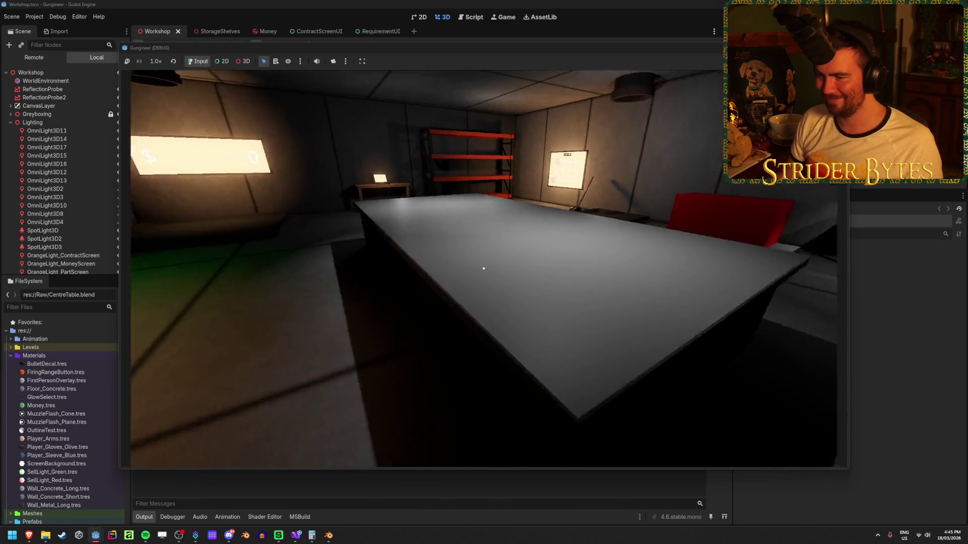
key("s")
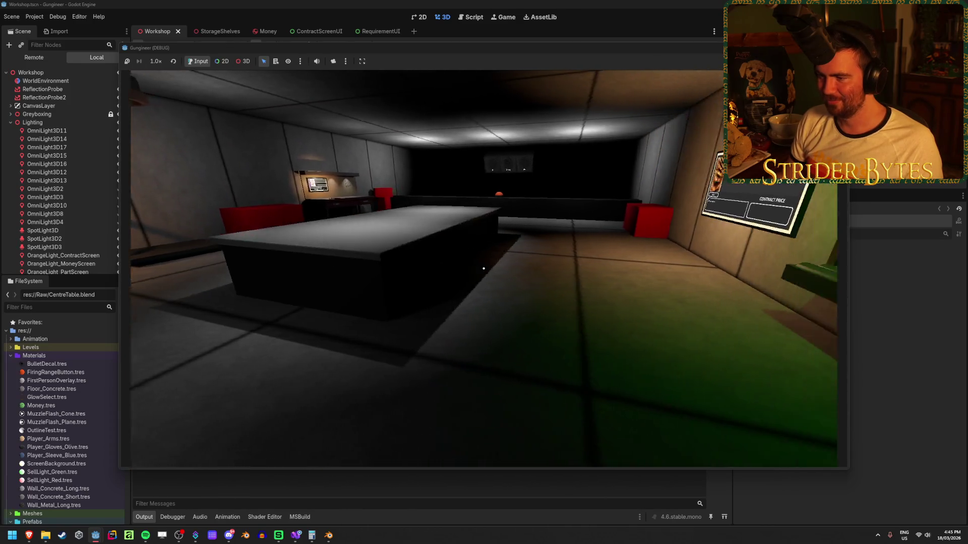
key("w")
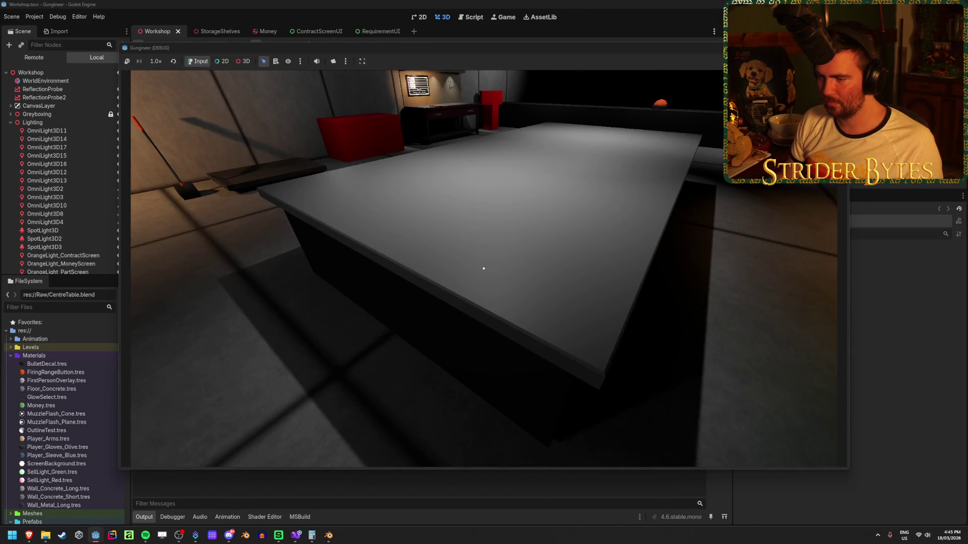
key("F8")
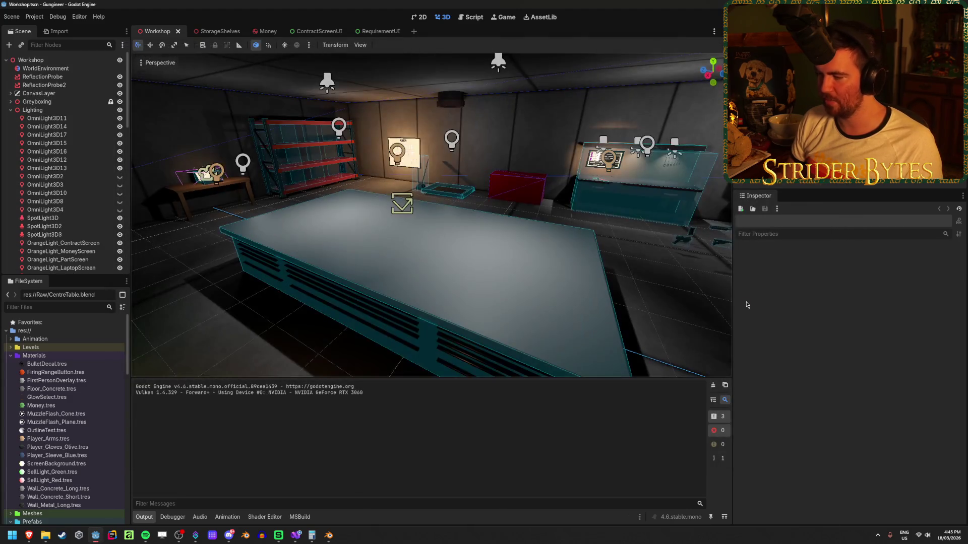
Set the table material's Metallic to 0.75 in Blender and save CentreTable.blend.
left_click(328, 535)
mouse_move(895, 331)
left_mouse_down()
mouse_move(946, 328)
mouse_move(918, 328)
mouse_move(937, 327)
left_mouse_up()
left_click(937, 327)
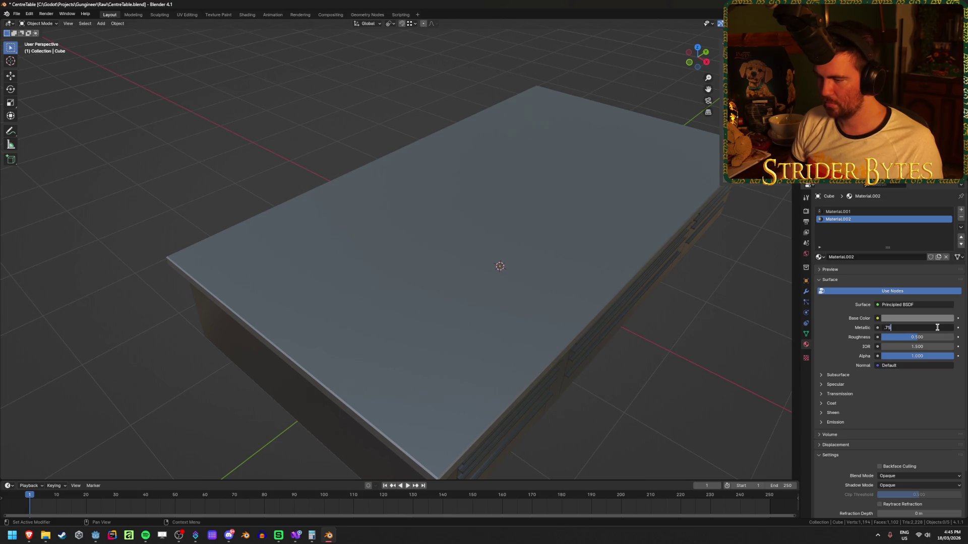
key("ctrl+s")
key("alt+Tab")
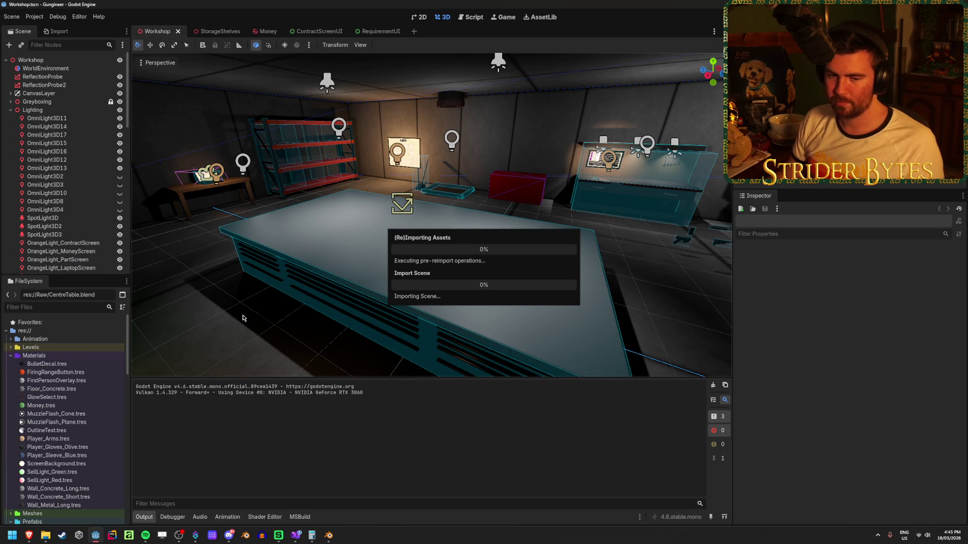
Run the Workshop again, moving in close over the metallic tabletop and back before stopping.
left_click_drag(370, 301, 608, 98)
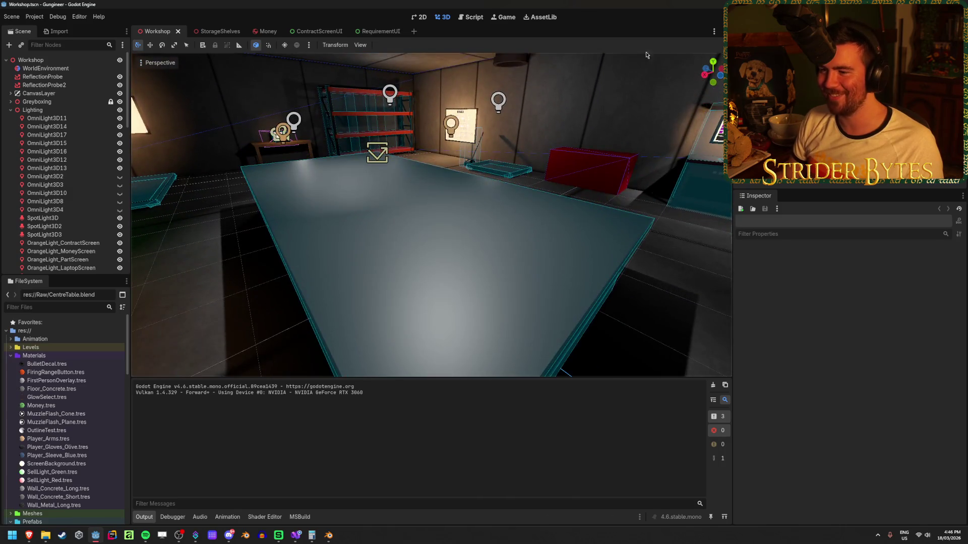
key("F5")
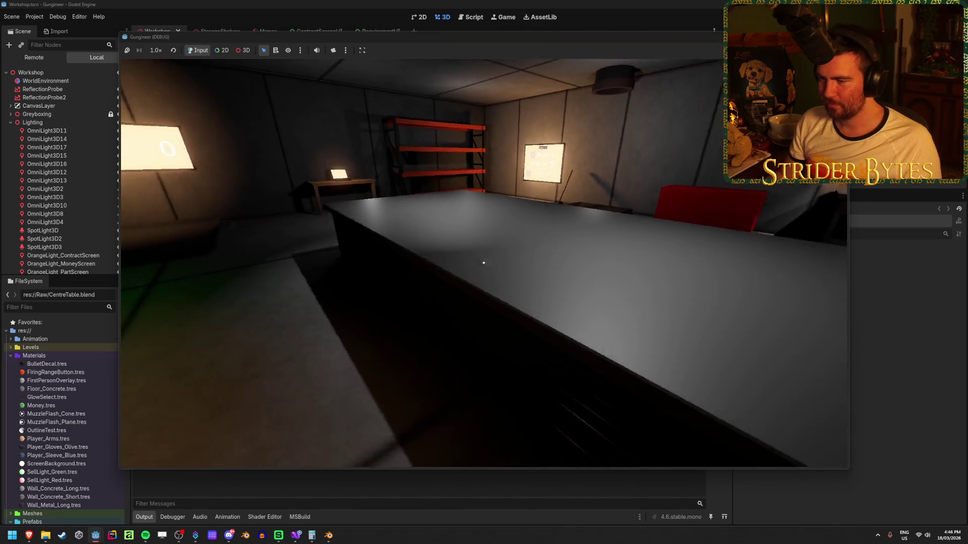
key("w")
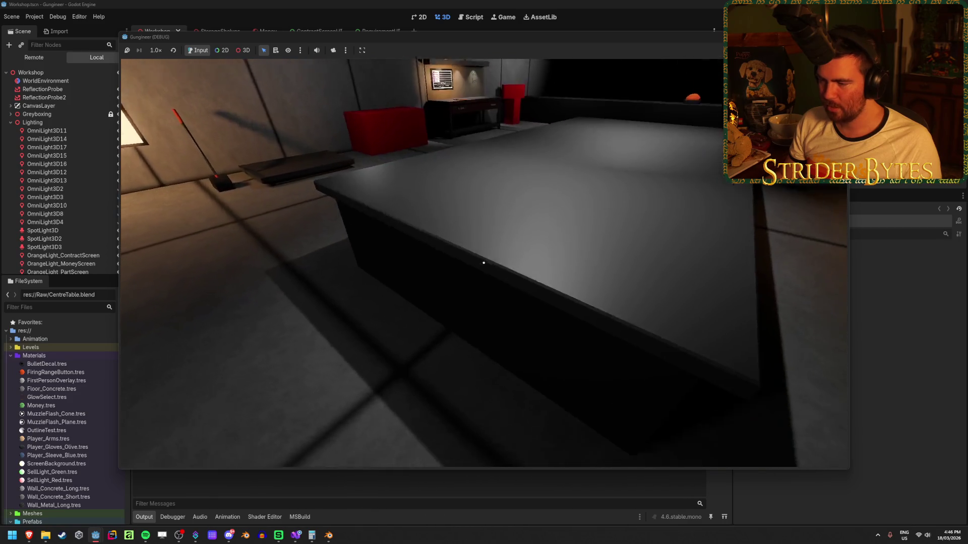
key("s")
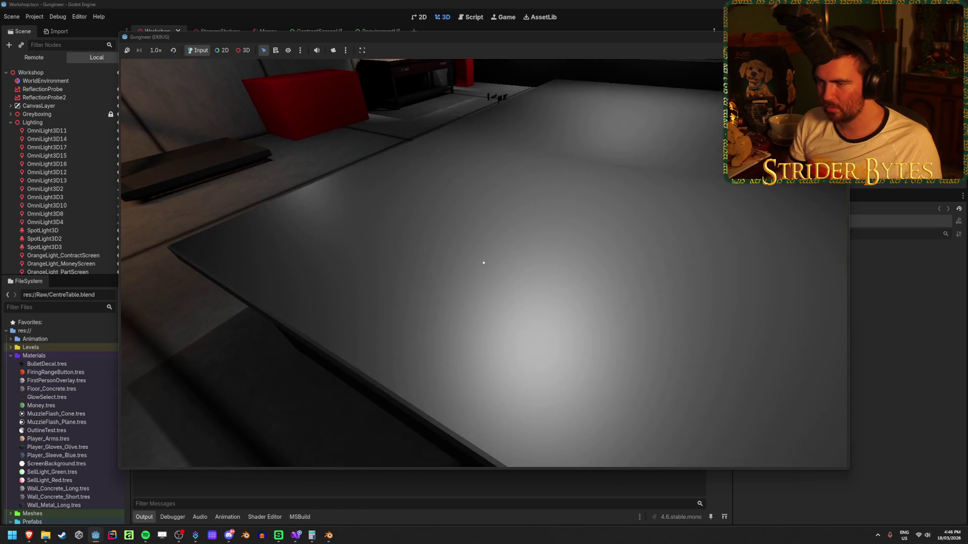
key("w")
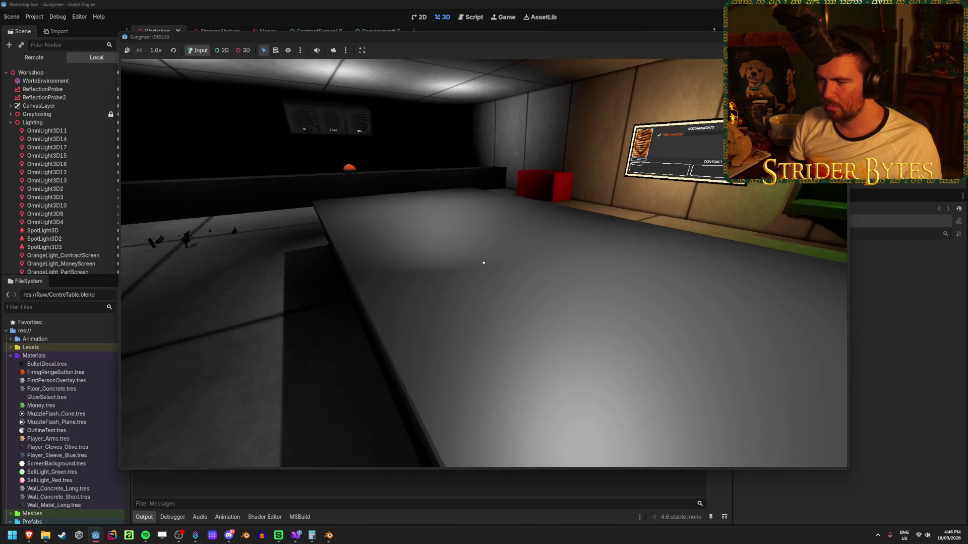
key("s")
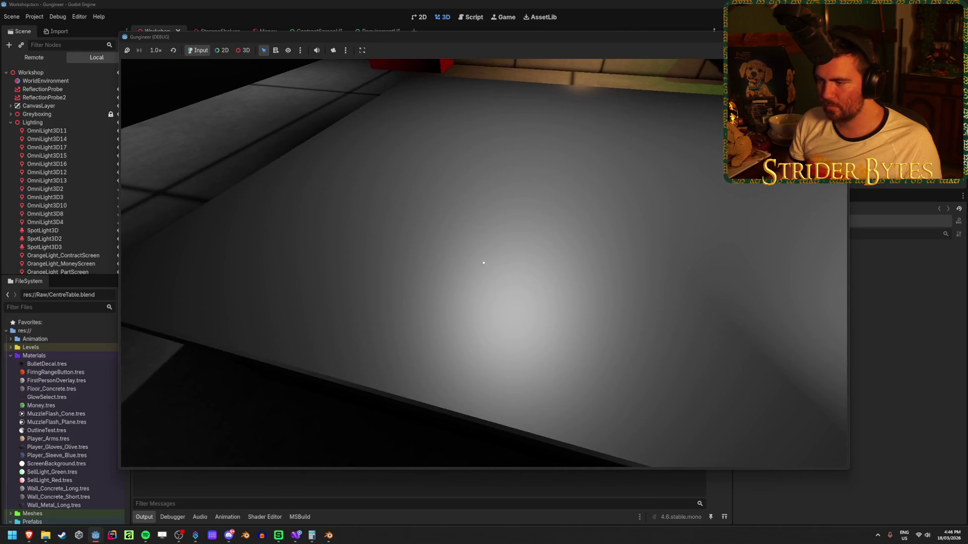
key("s")
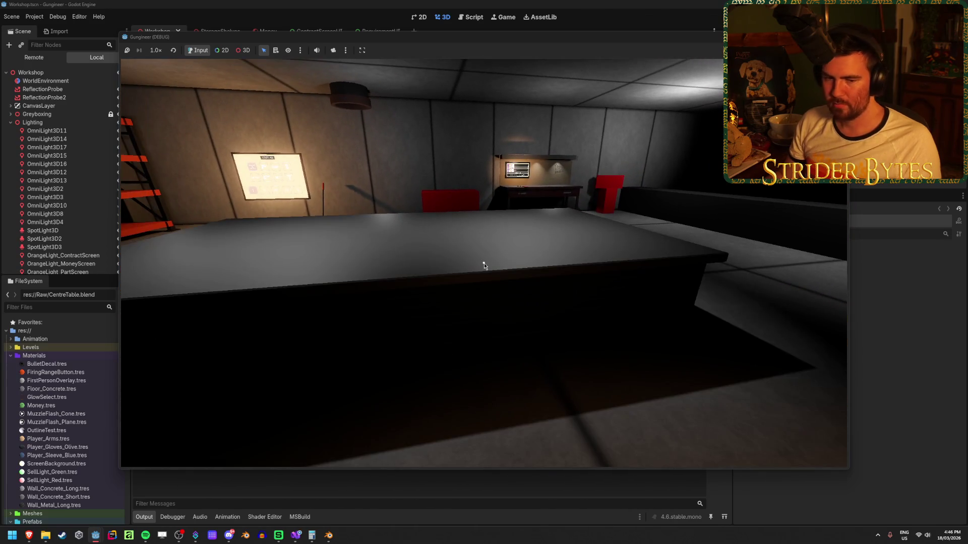
key("d")
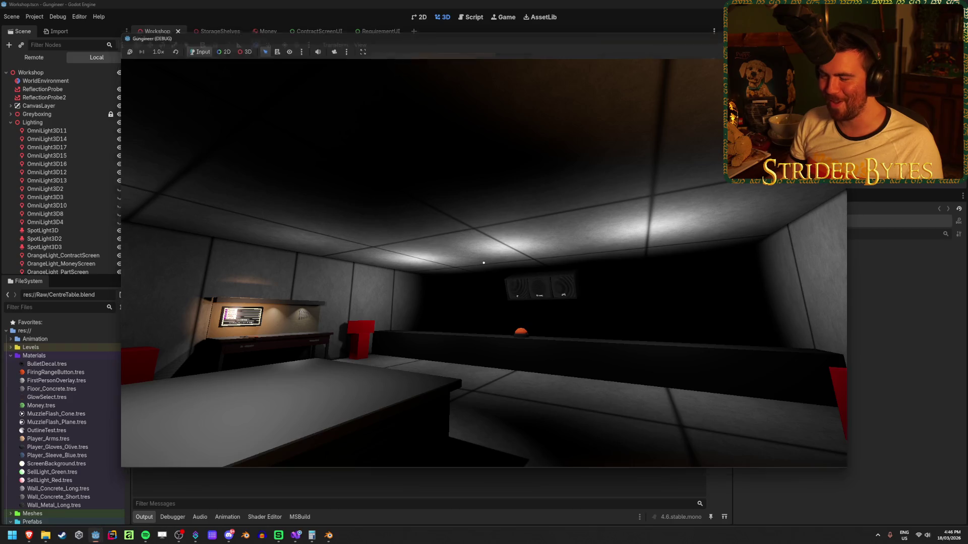
key("F8")
left_click_drag(268, 186, 269, 186)
Set SpotLight3D4's spot angle to 60°, keeping its Range at 10.0.
left_click(487, 99)
mouse_move(487, 100)
left_mouse_down()
mouse_move(475, 141)
mouse_move(529, 162)
mouse_move(397, 160)
mouse_move(544, 180)
mouse_move(493, 148)
left_mouse_up()
left_click_drag(884, 278, 876, 275)
key("ctrl+z")
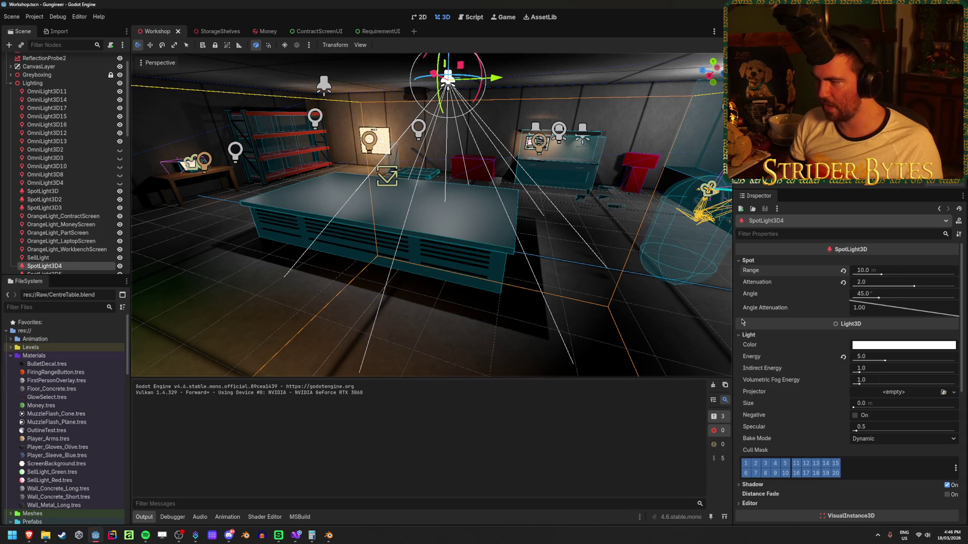
mouse_move(879, 300)
left_mouse_down()
mouse_move(873, 308)
mouse_move(889, 308)
left_mouse_up()
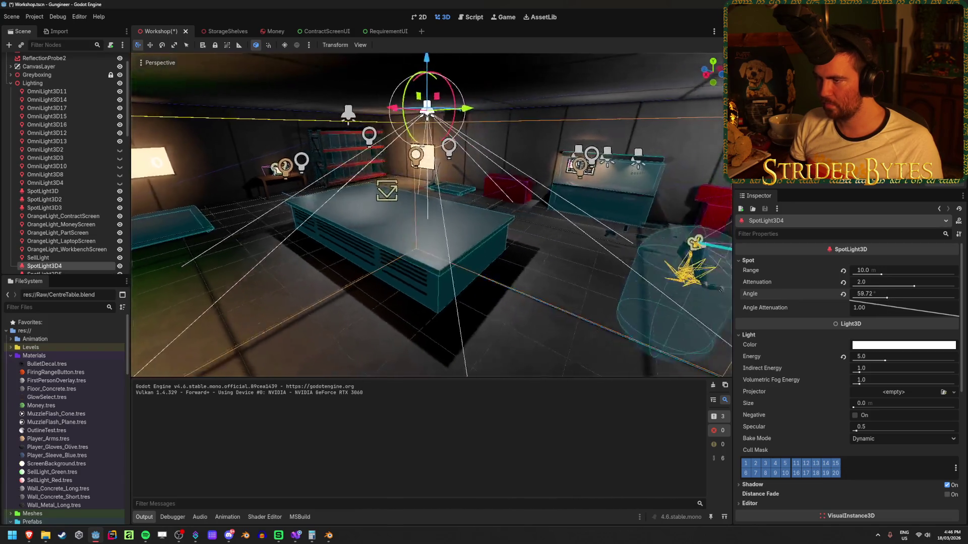
left_click(864, 295)
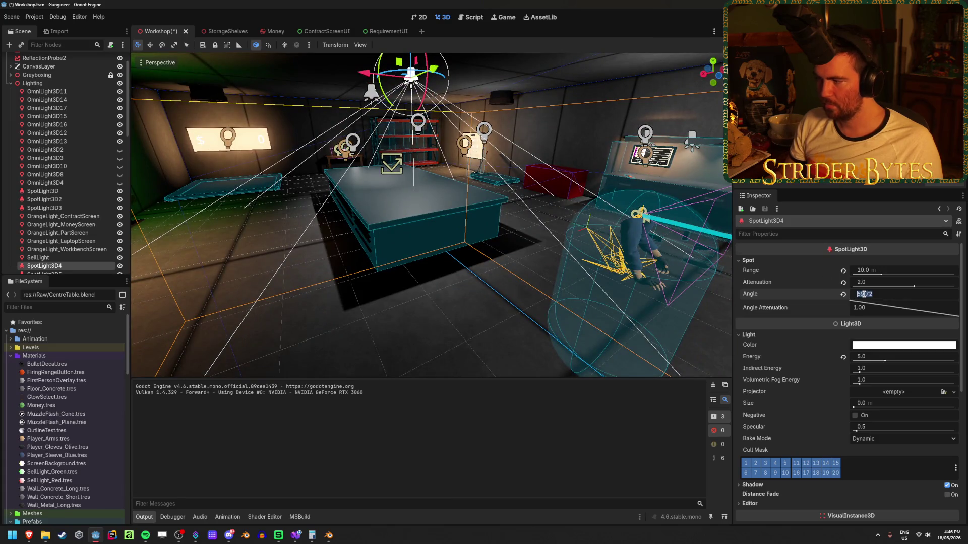
type("60")
key("Escape")
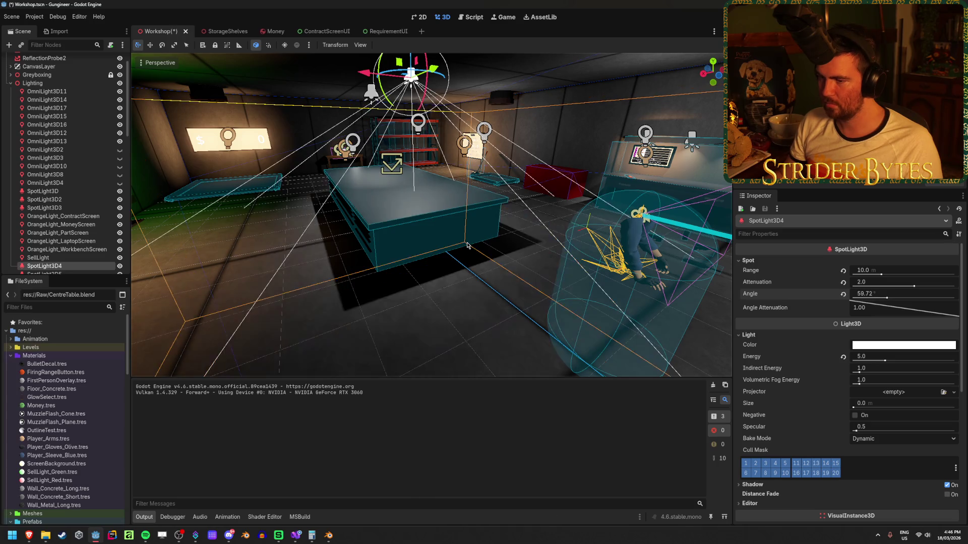
left_click(865, 294)
type("60")
key("Return")
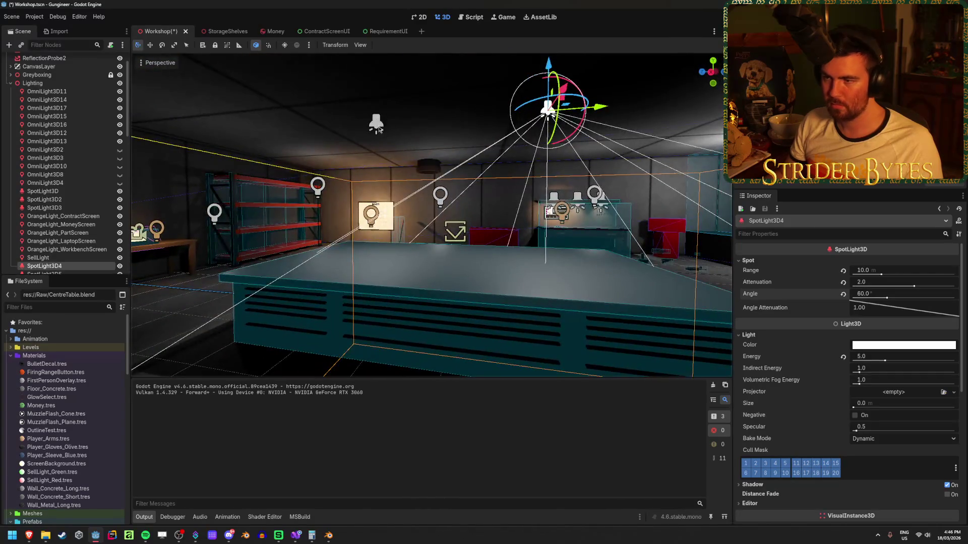
Set SpotLight3D5's spot angle to 60° as well.
left_click(373, 114)
left_click(764, 262)
left_click(884, 295)
type("60")
key("Return")
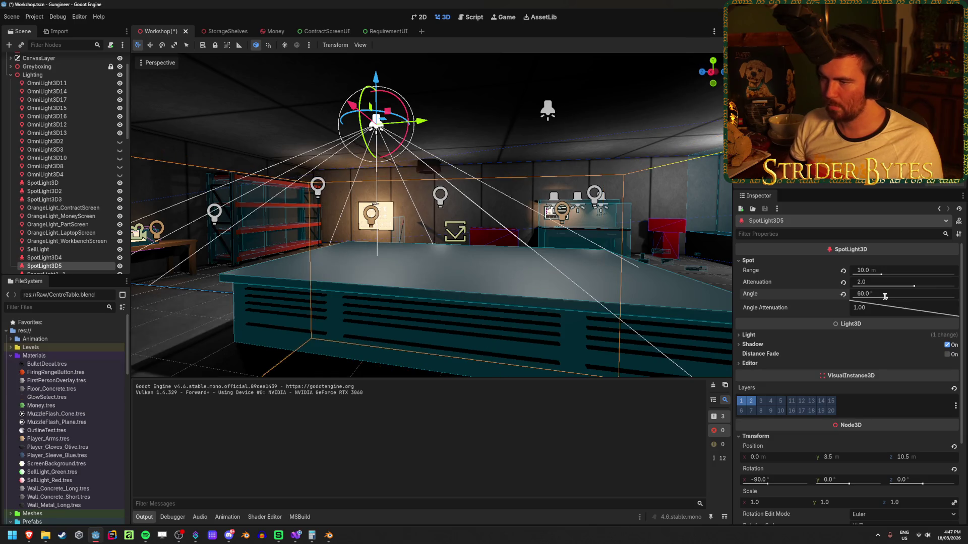
Delete OmniLight3D16 from the Workshop lighting and look down the room to compare.
key("s")
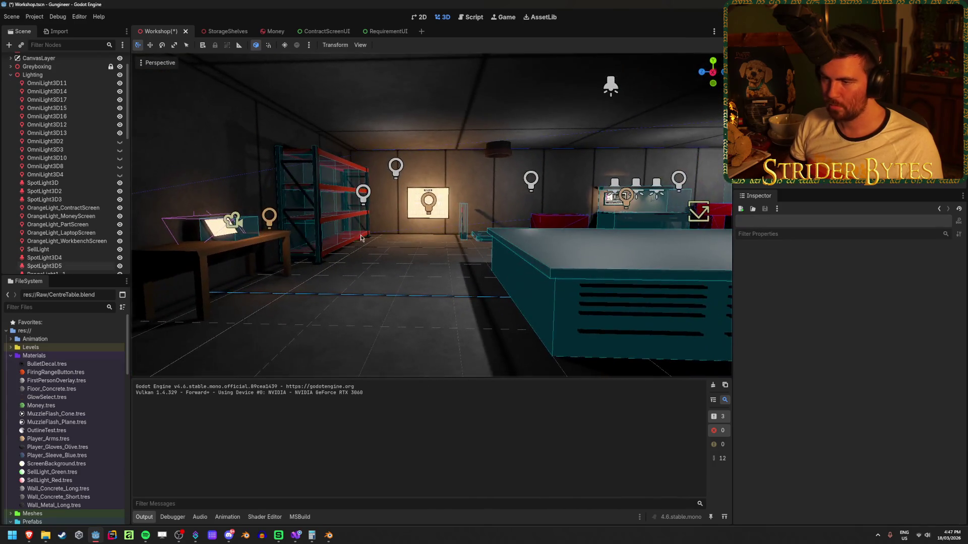
left_click(365, 201)
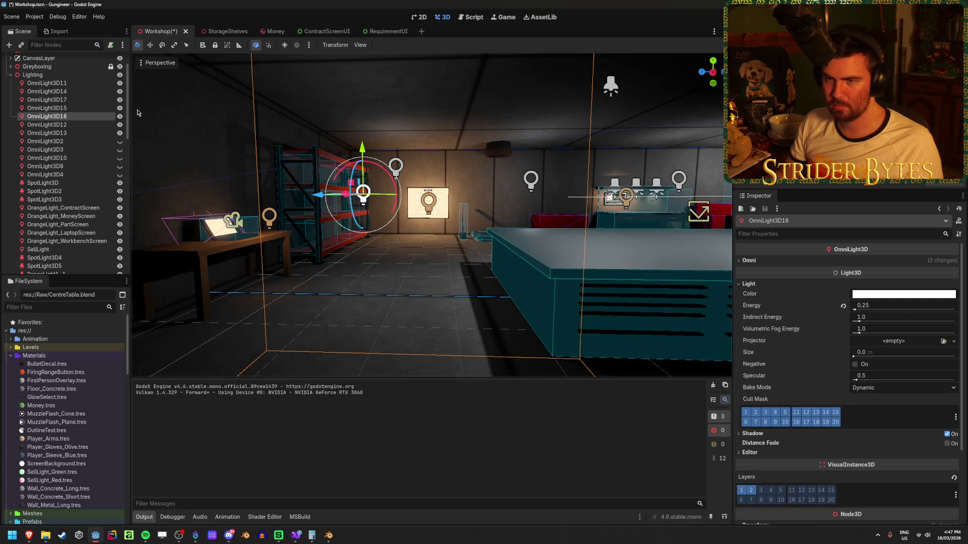
key("f")
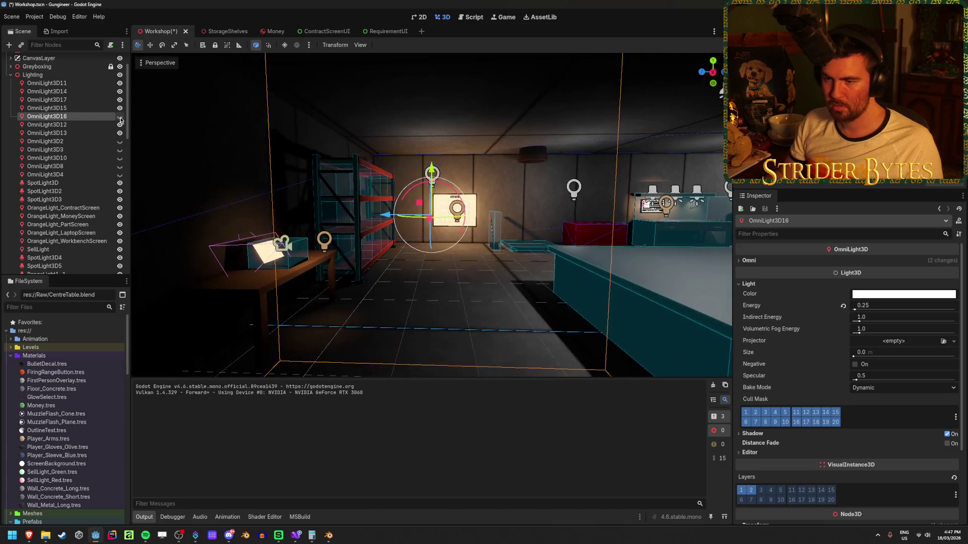
left_click(120, 117)
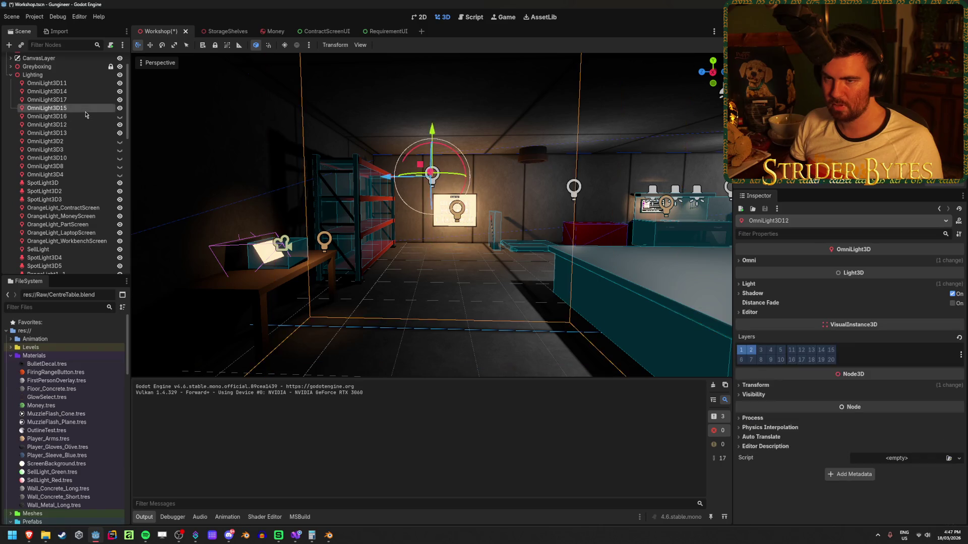
key("Return")
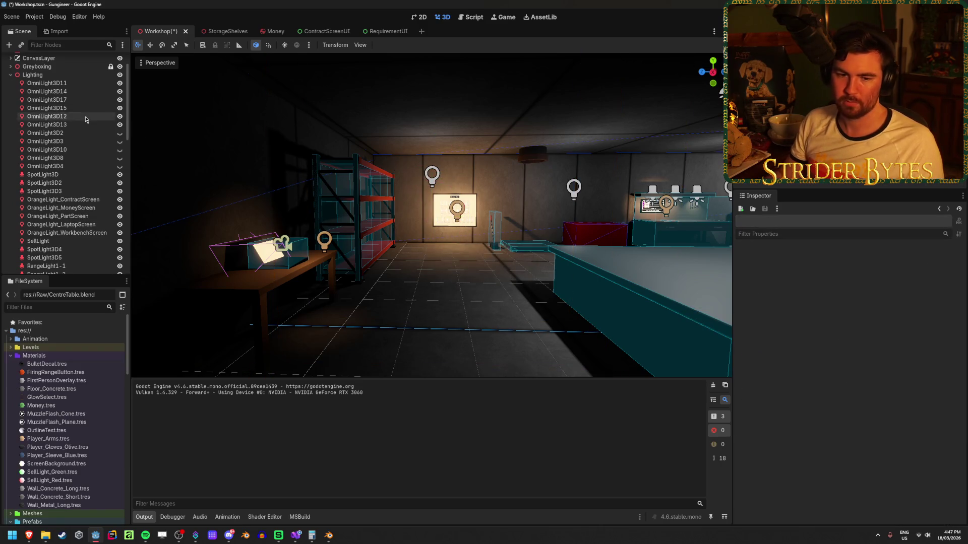
right_click(359, 296)
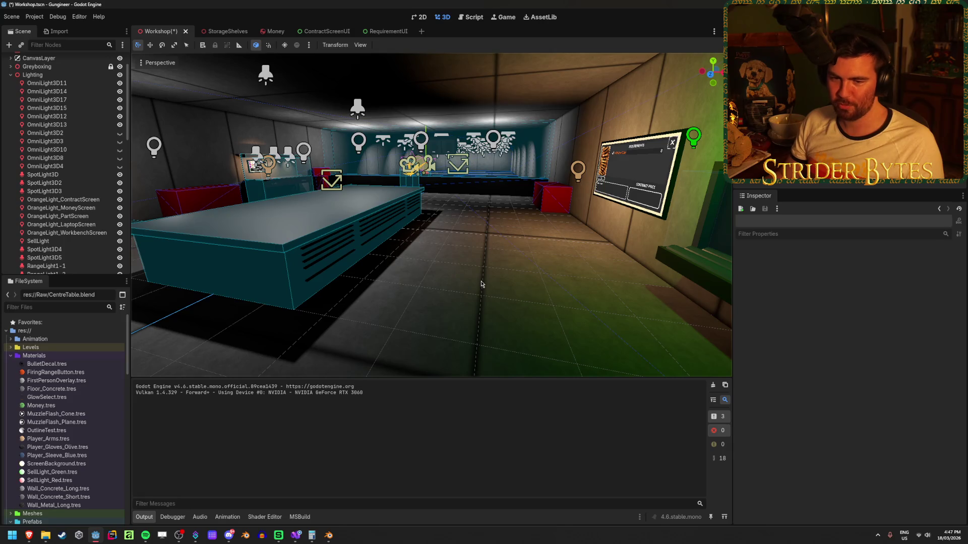
right_click(493, 306)
Fly around the table and shelves in the viewport, then save the Workshop scene.
key("w")
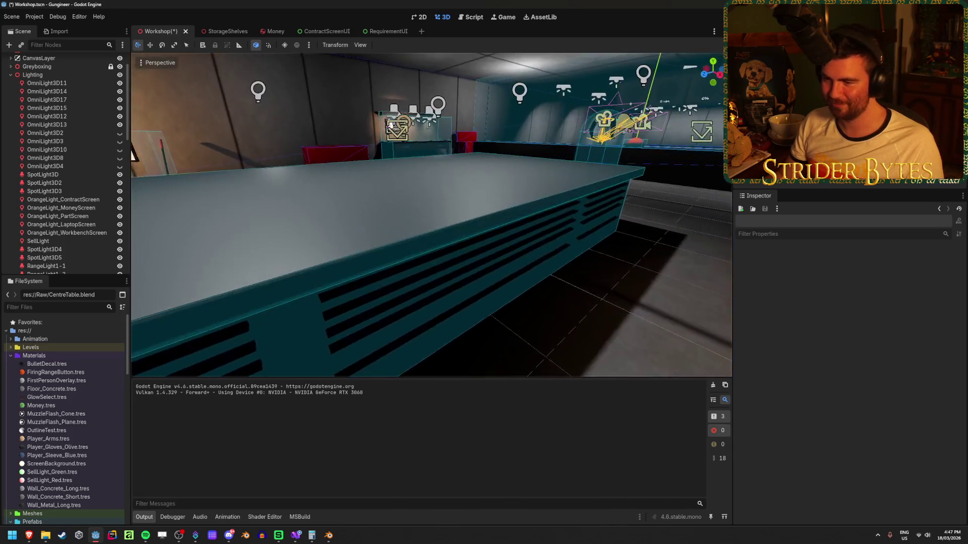
key("s")
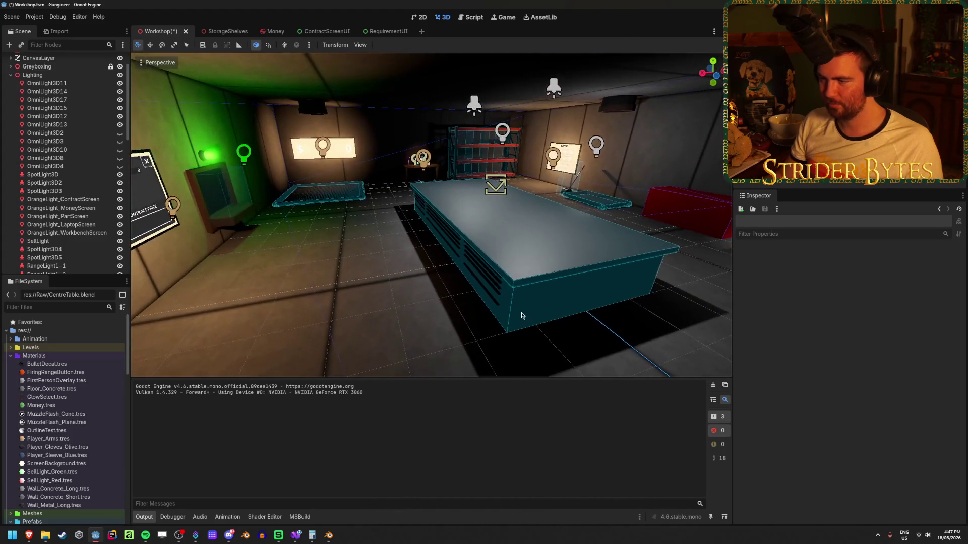
key("ctrl+s")
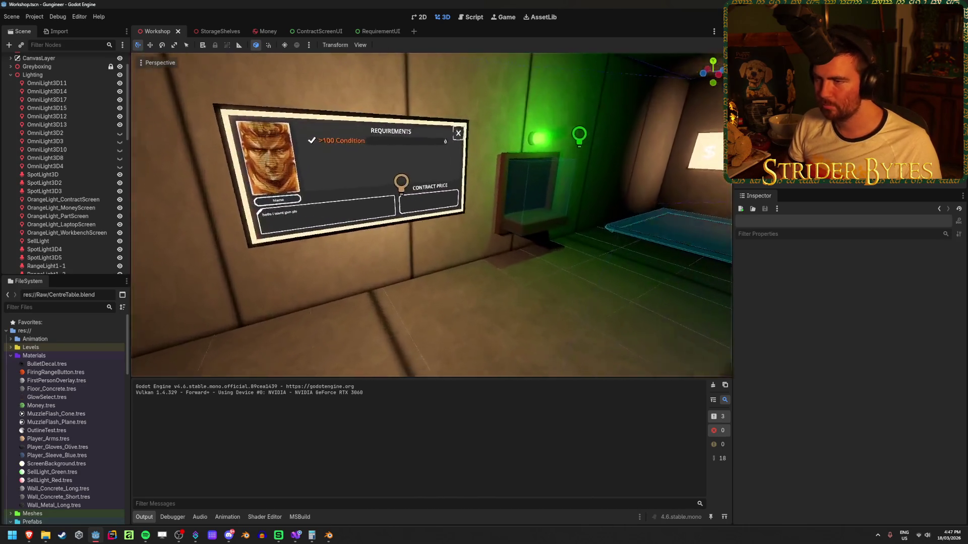
left_click(320, 36)
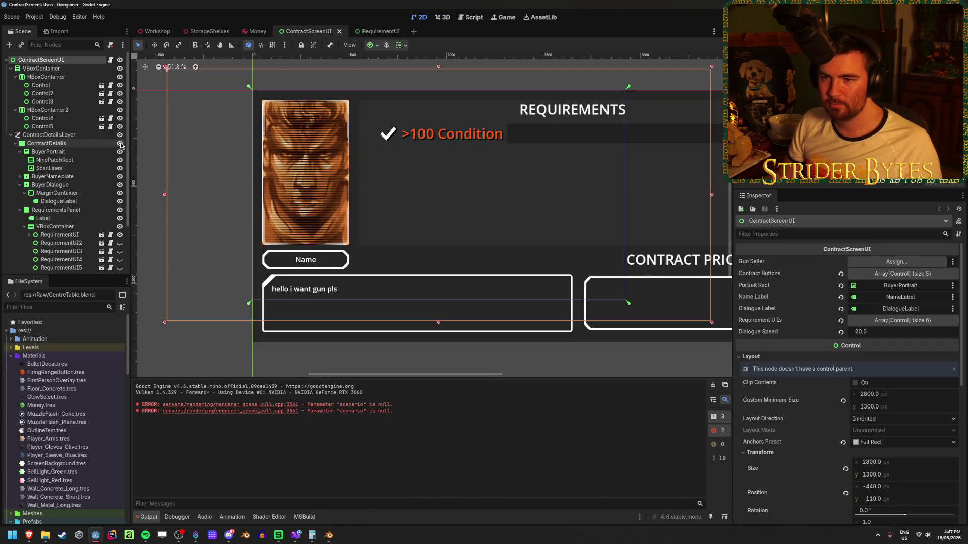
Hide the ContractDetails panel, then check the Money and StorageShelves scenes.
left_click(120, 143)
left_click(251, 31)
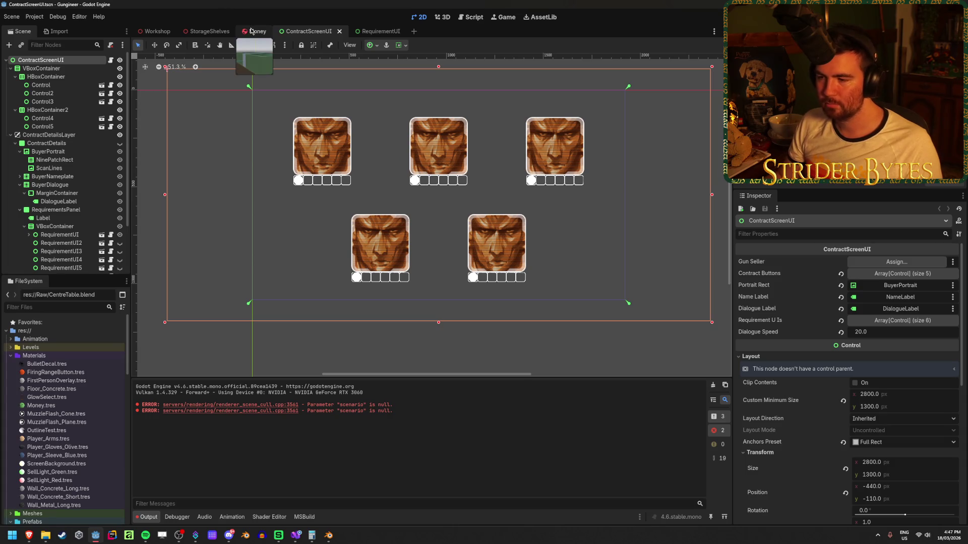
left_click(206, 31)
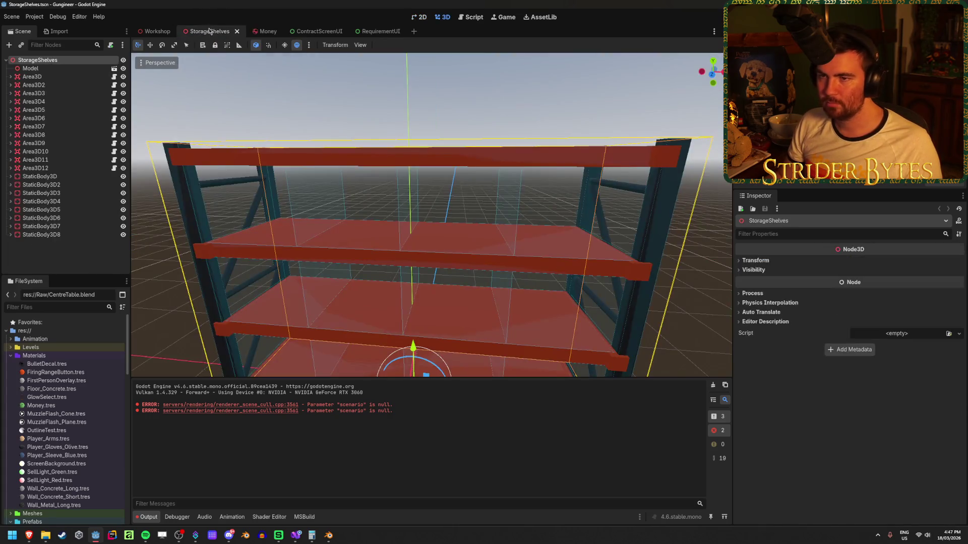
left_click(272, 100)
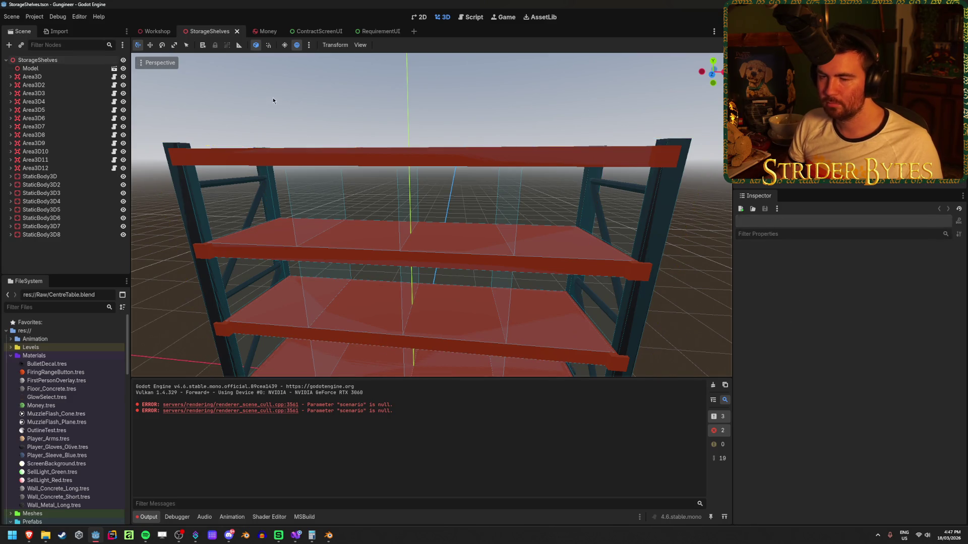
View the Workshop toward the red shelving and table, then return to ContractScreenUI.
left_click(145, 31)
scroll(270, 211, "down", 3)
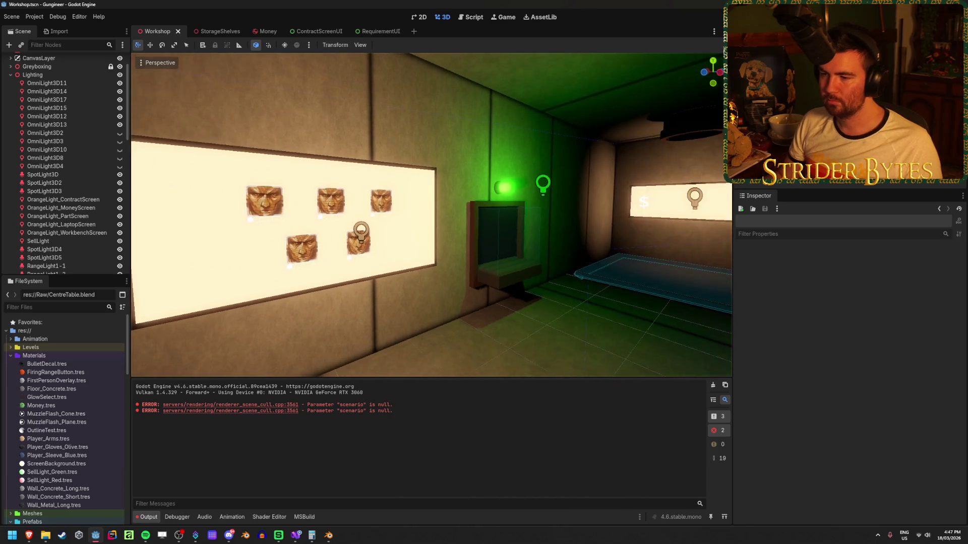
scroll(270, 210, "up", 5)
scroll(431, 215, "up", 2)
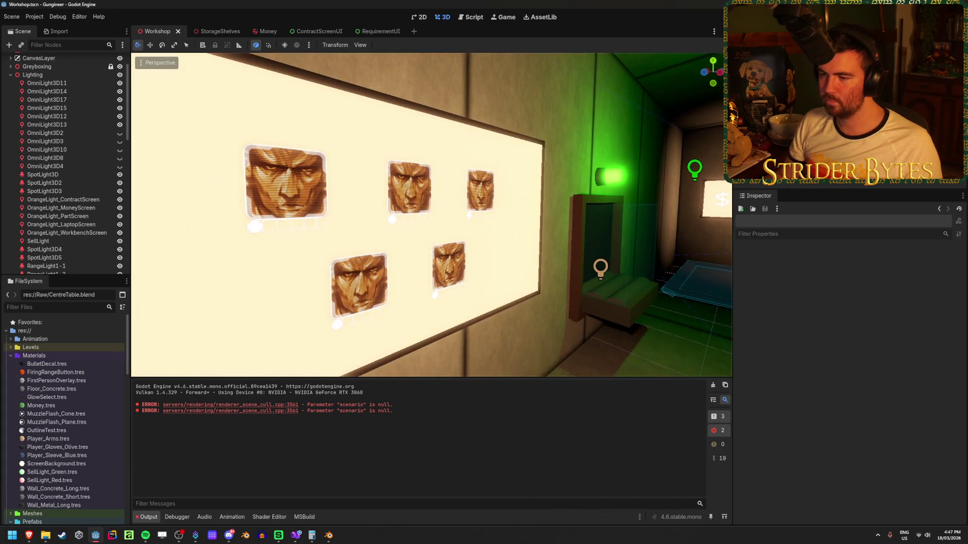
scroll(431, 216, "down", 3)
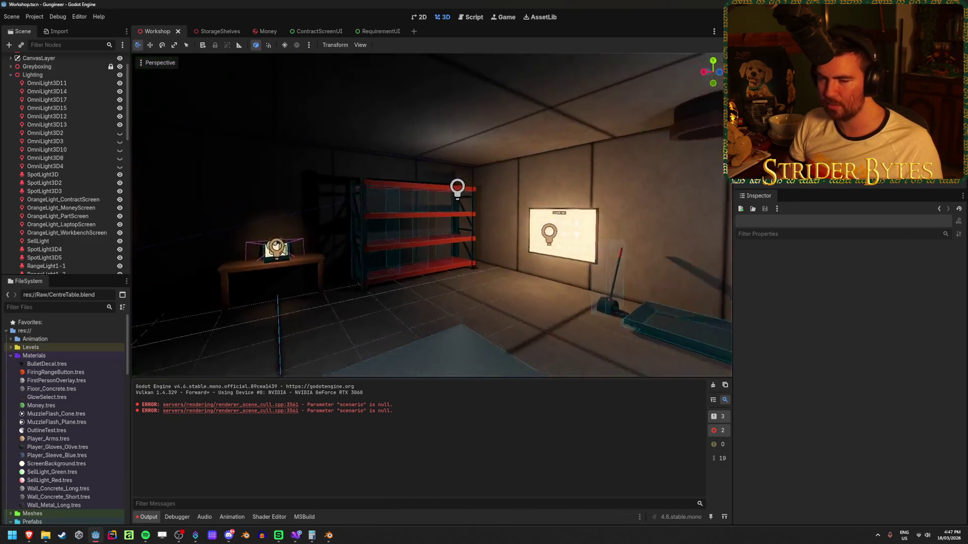
key("w")
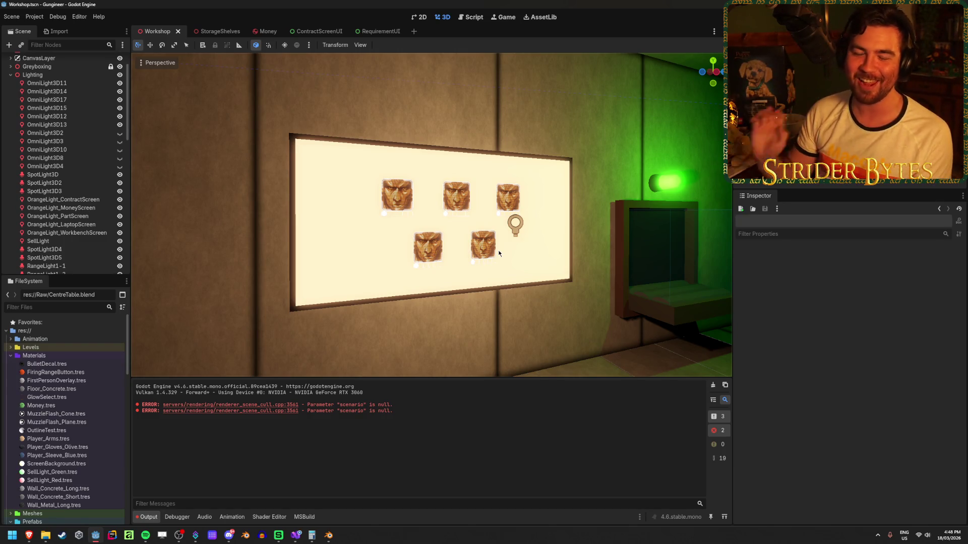
mouse_move(498, 250)
left_mouse_down()
mouse_move(630, 252)
mouse_move(580, 237)
mouse_move(604, 252)
mouse_move(681, 254)
mouse_move(554, 252)
mouse_move(595, 252)
left_mouse_up()
left_click(315, 31)
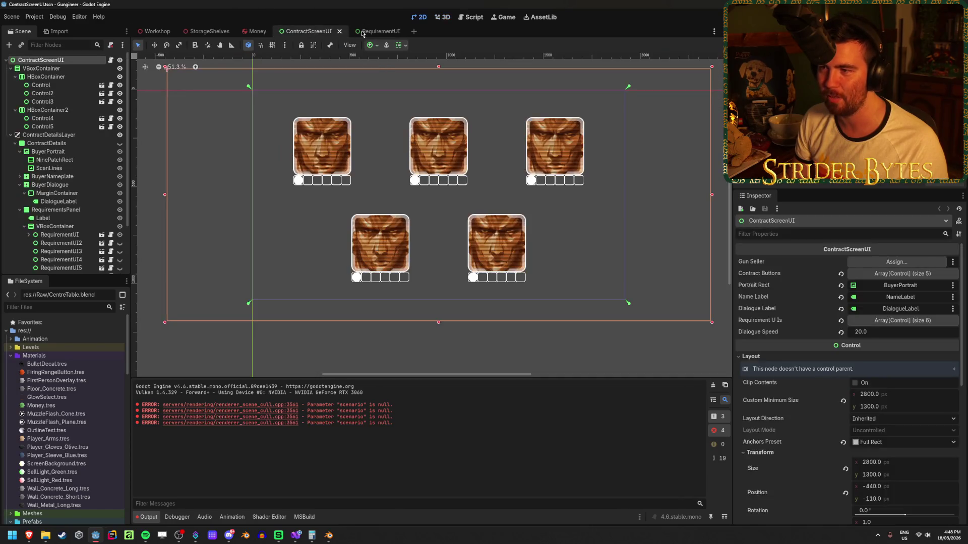
Zoom into the RequirementUI row, then orbit the Workshop view around the green-lit wall and $0 cost screen.
left_click(373, 31)
scroll(338, 259, "up", 5)
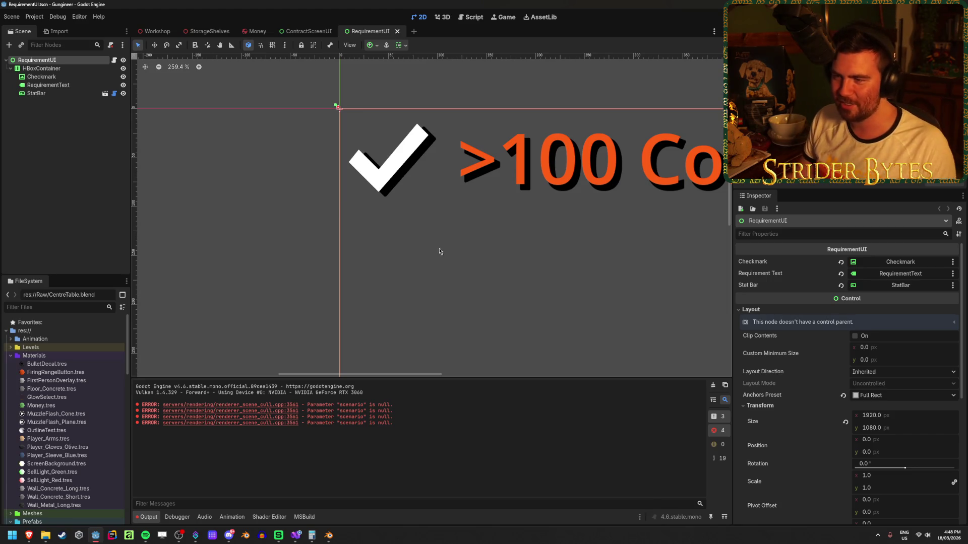
left_click(151, 32)
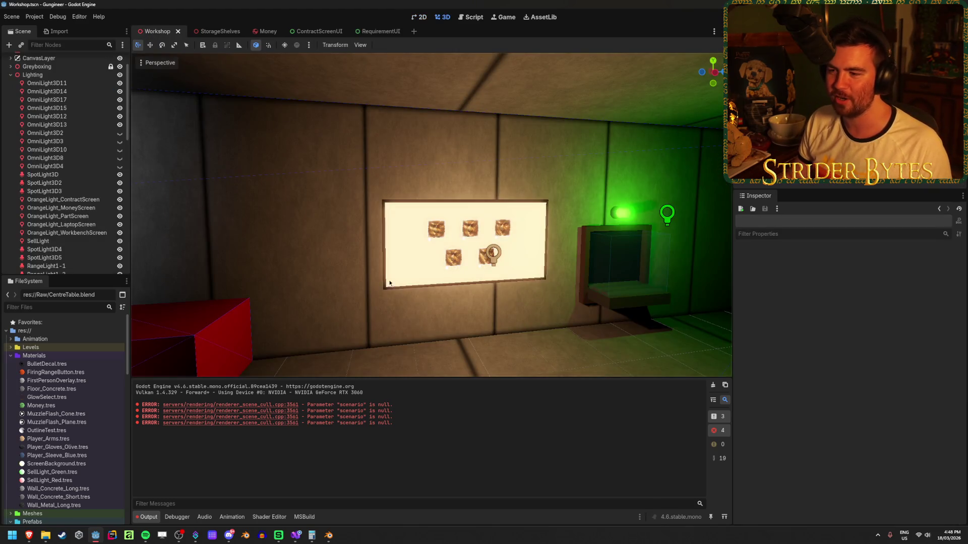
scroll(436, 305, "up", 5)
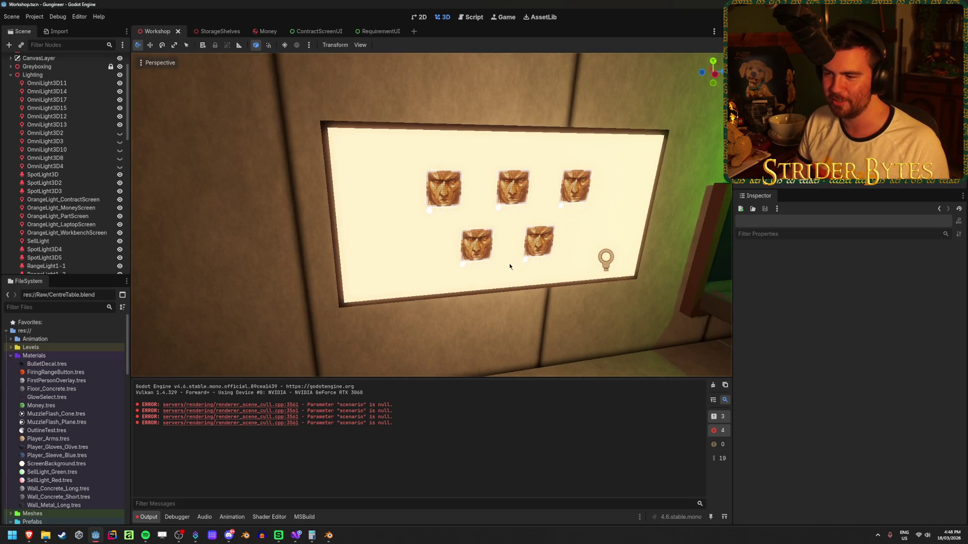
left_click_drag(252, 183, 240, 184)
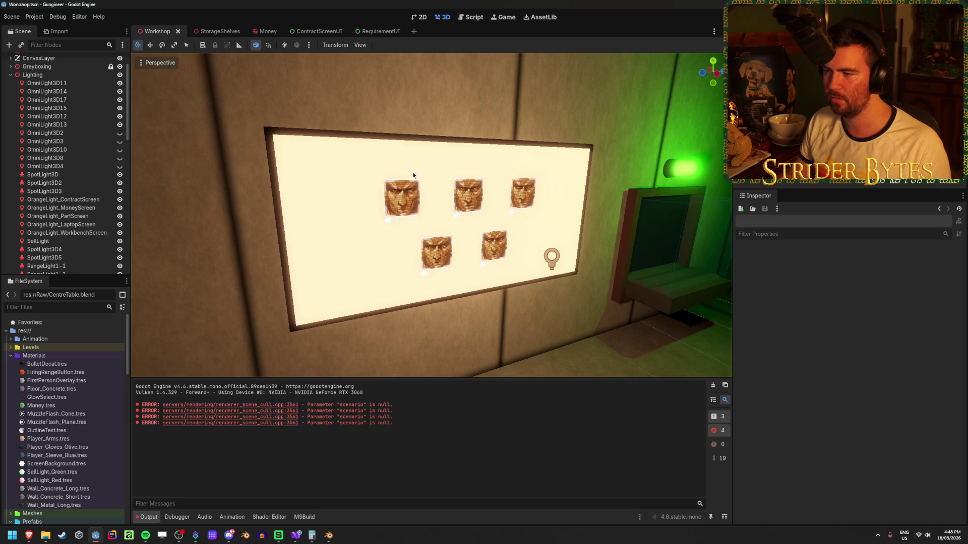
mouse_move(219, 283)
left_mouse_down()
mouse_move(303, 286)
mouse_move(218, 287)
left_mouse_up()
mouse_move(490, 243)
left_mouse_down()
mouse_move(544, 245)
mouse_move(446, 256)
left_mouse_up()
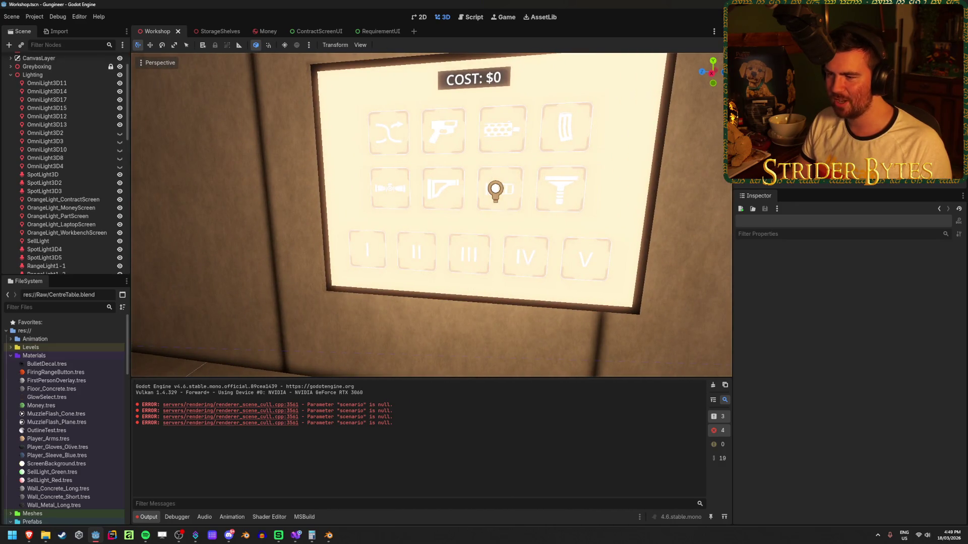
key("w")
left_click_drag(475, 187, 461, 188)
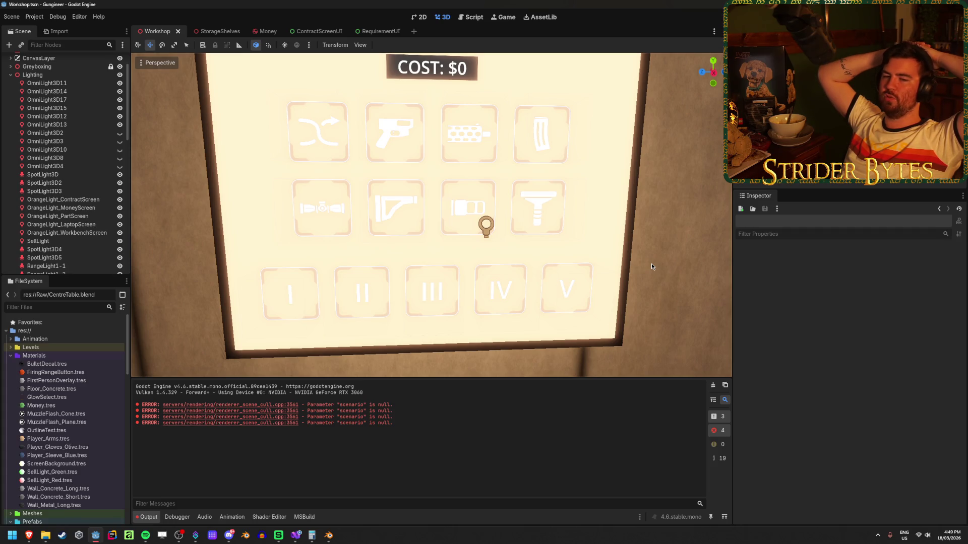
right_click(400, 240)
key("w")
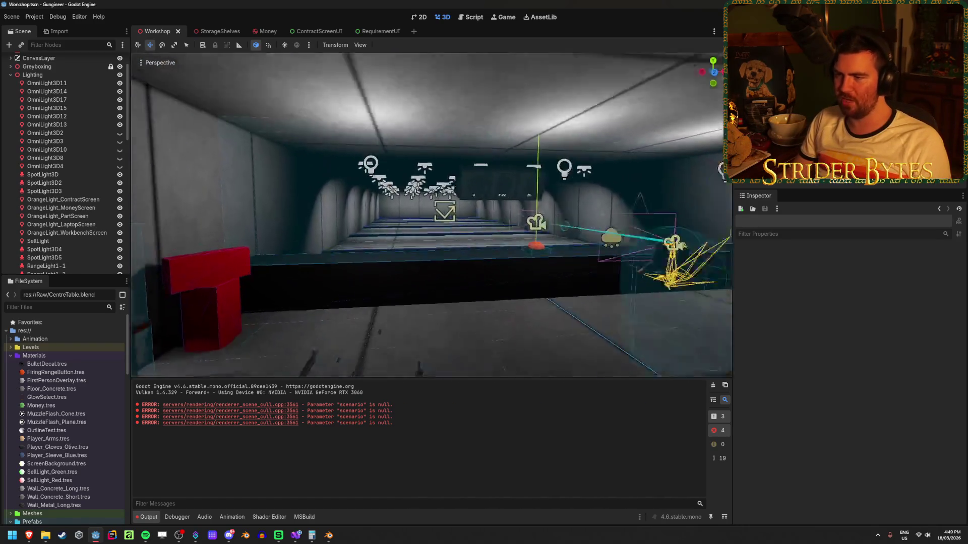
key("w")
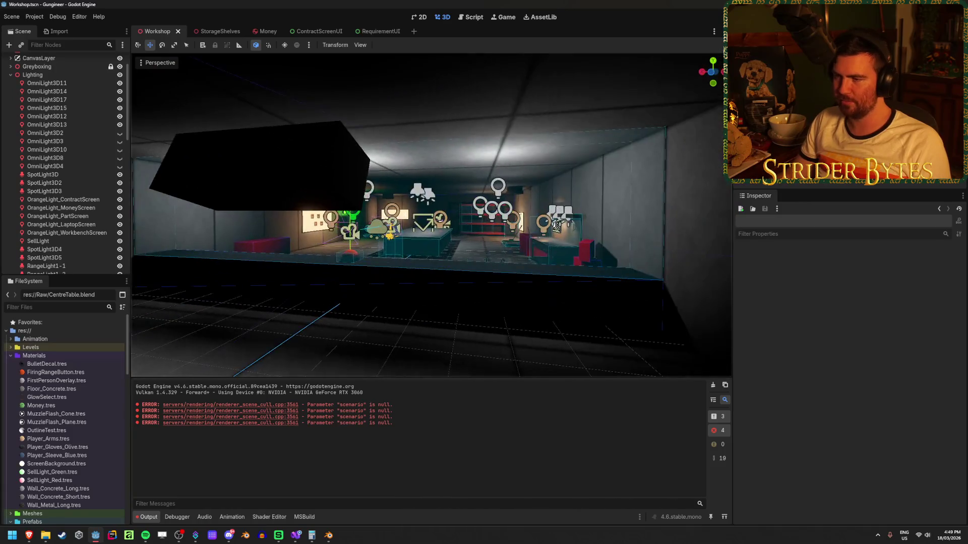
key("w")
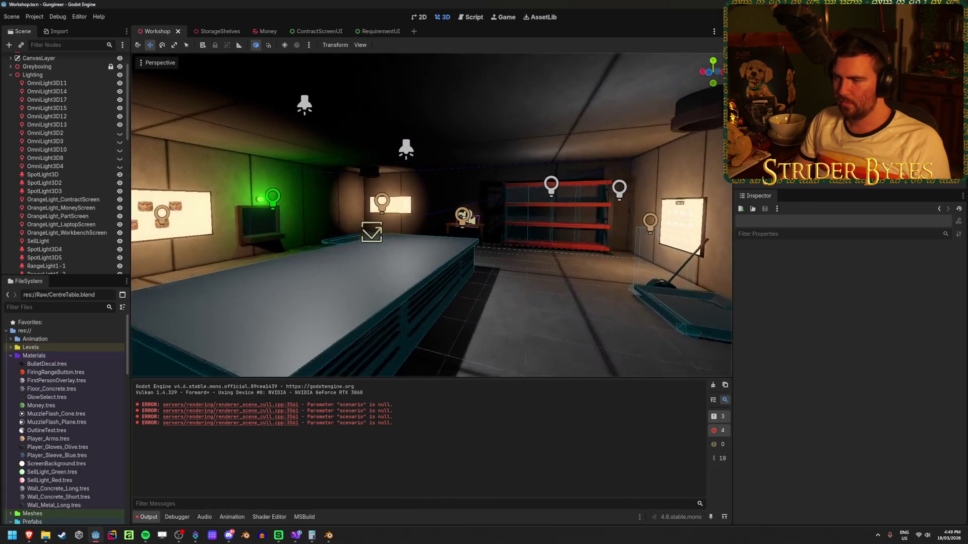
key("w")
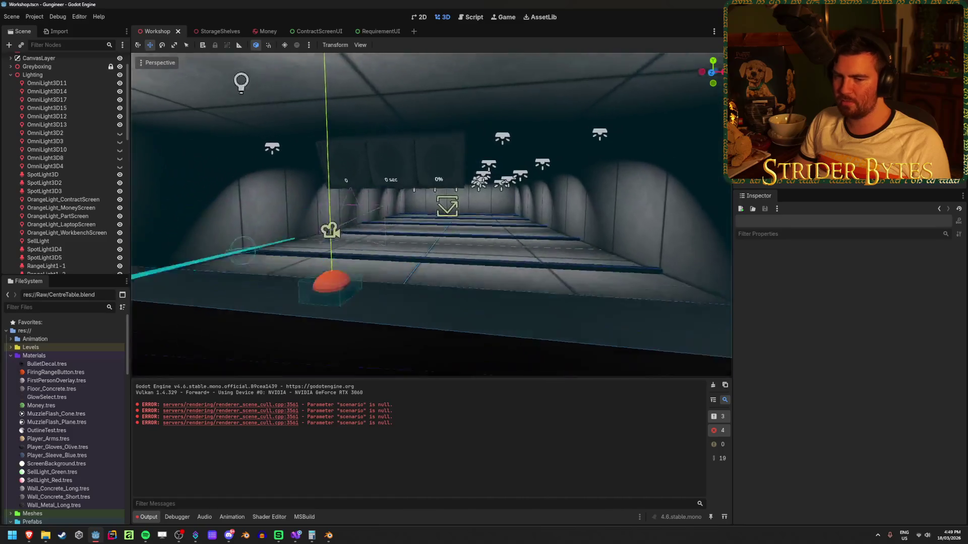
key("w")
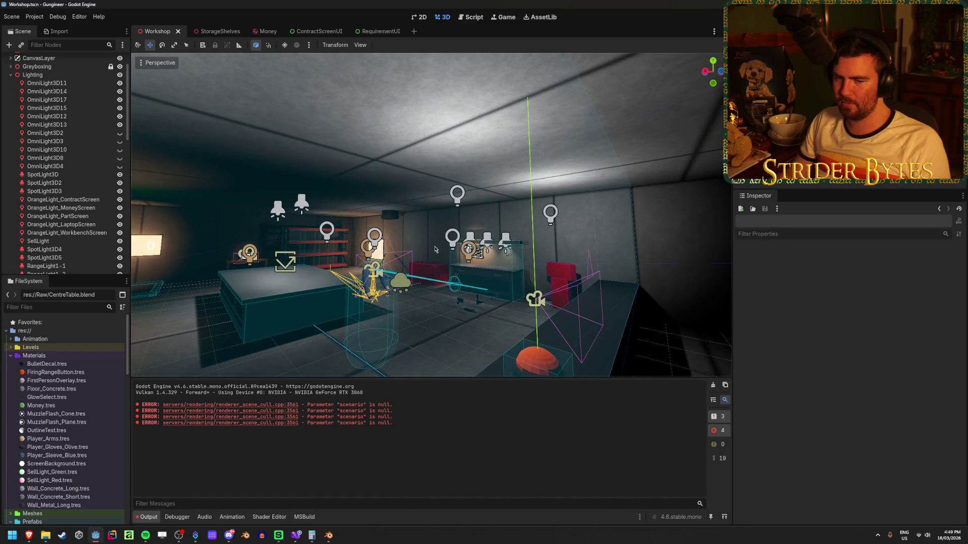
key("w")
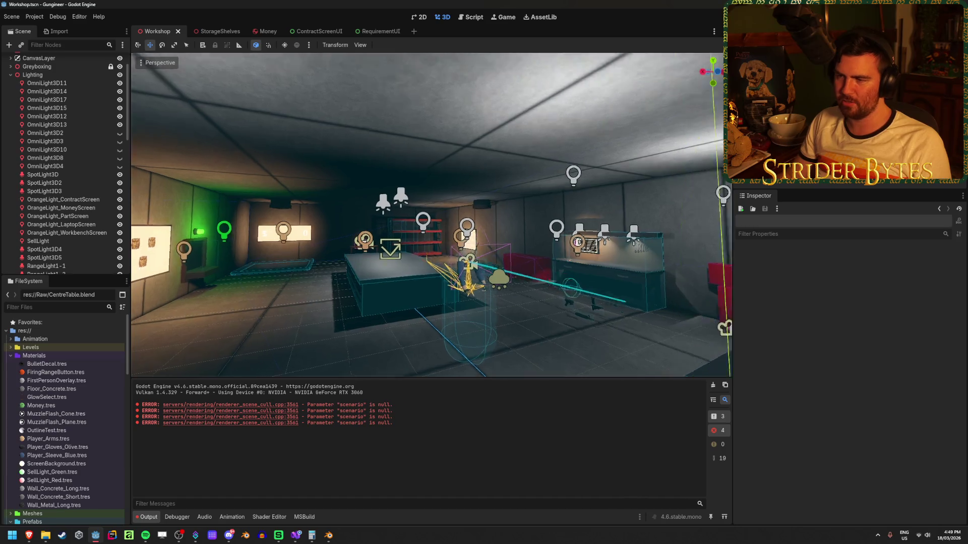
key("w")
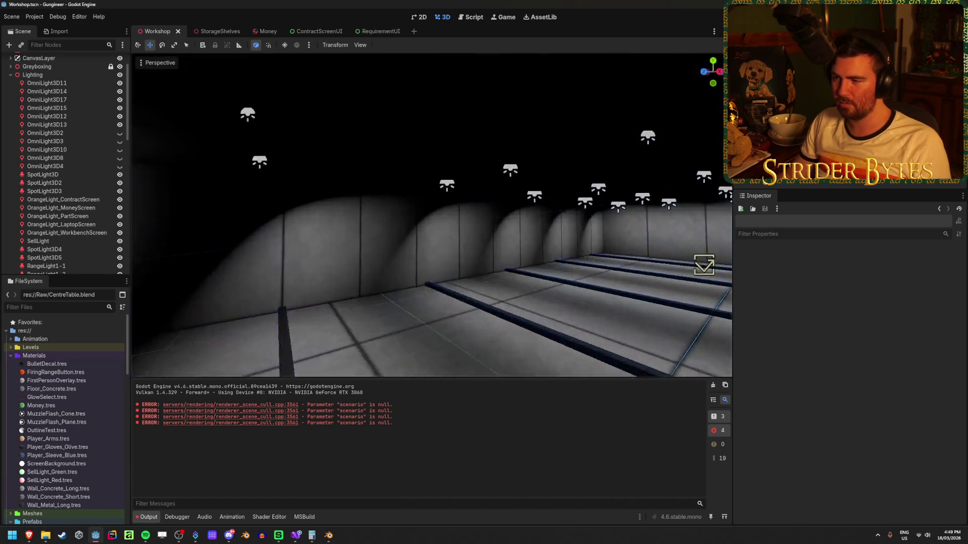
key("w")
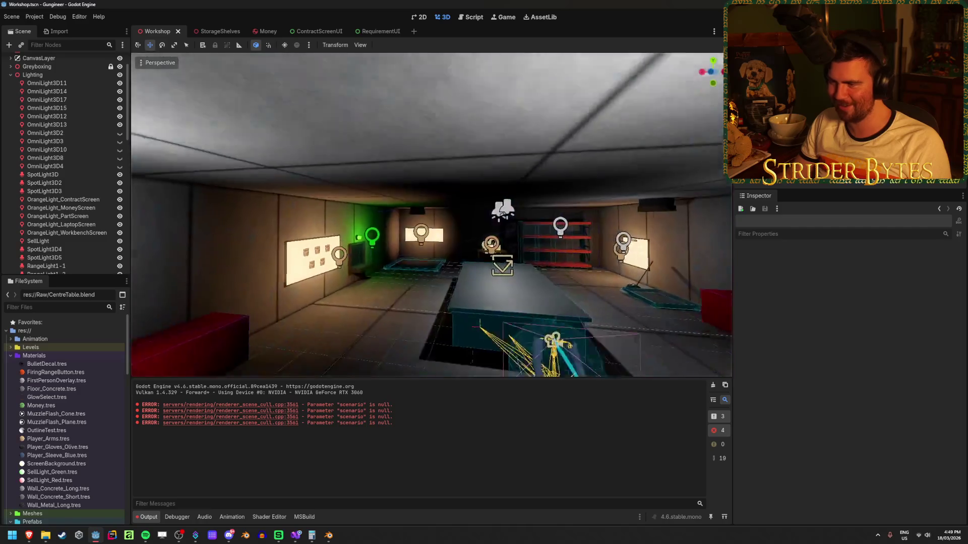
key("w")
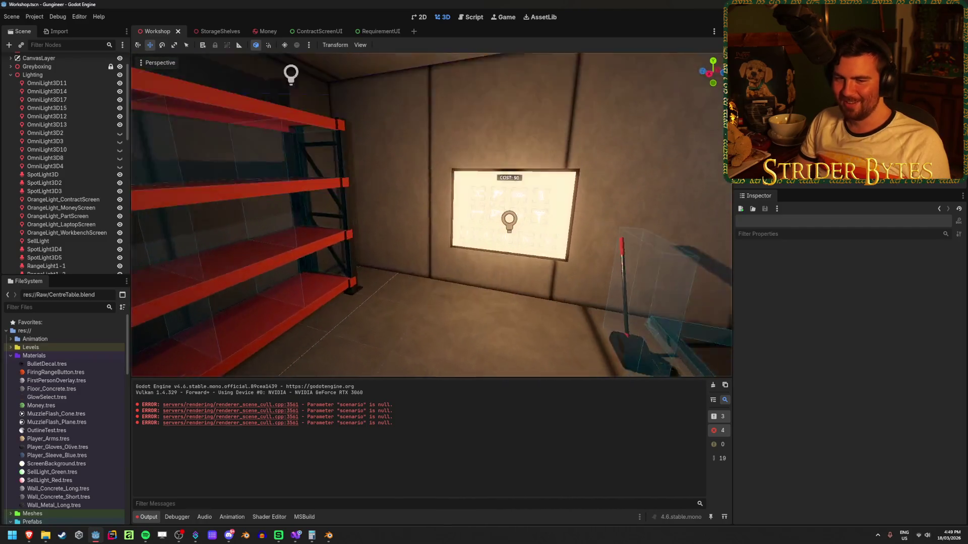
key("s")
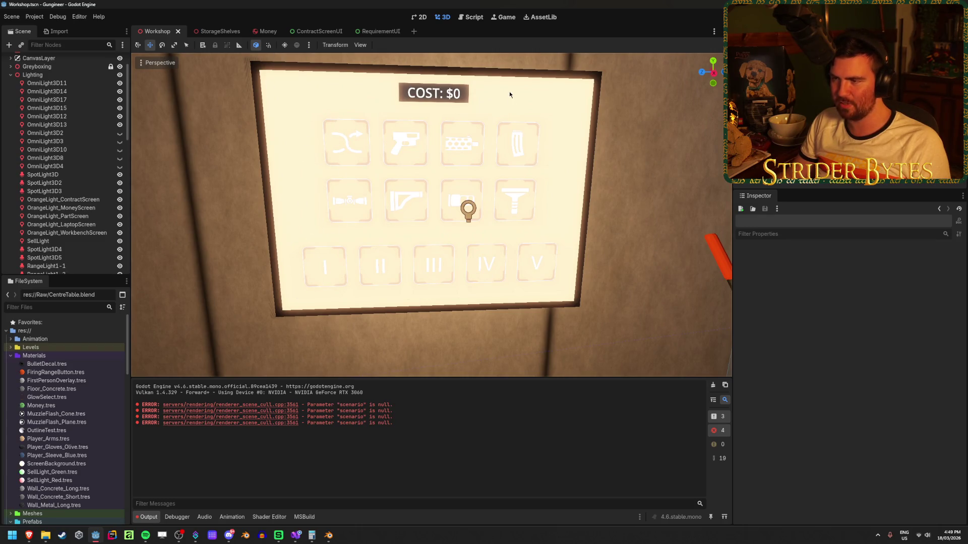
key("w")
key("s")
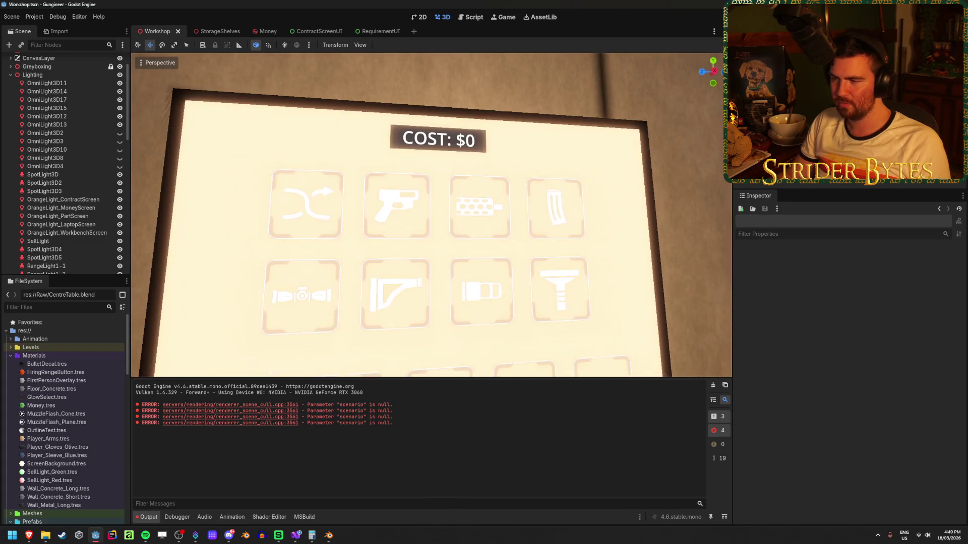
key("q")
key("s")
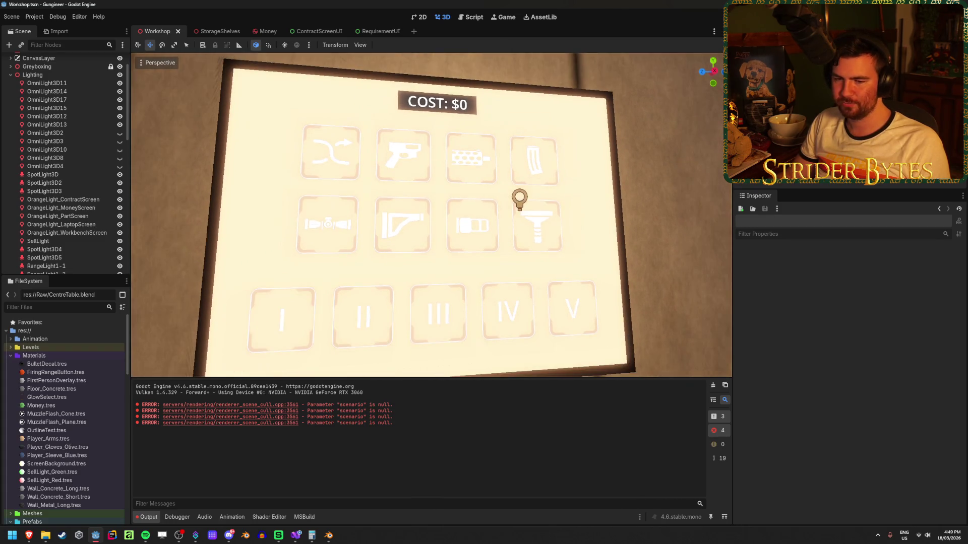
key("e")
key("q")
key("e")
key("q")
key("e")
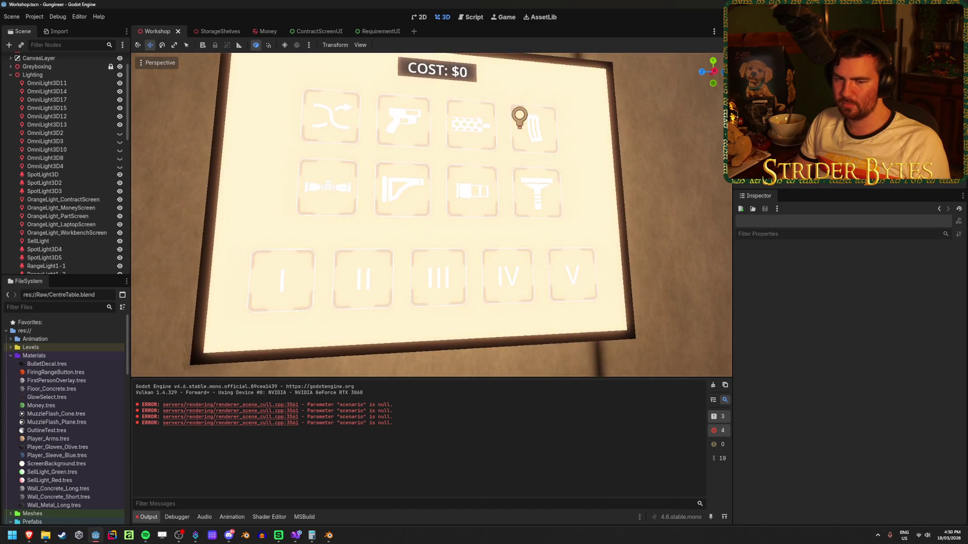
key("q")
key("e")
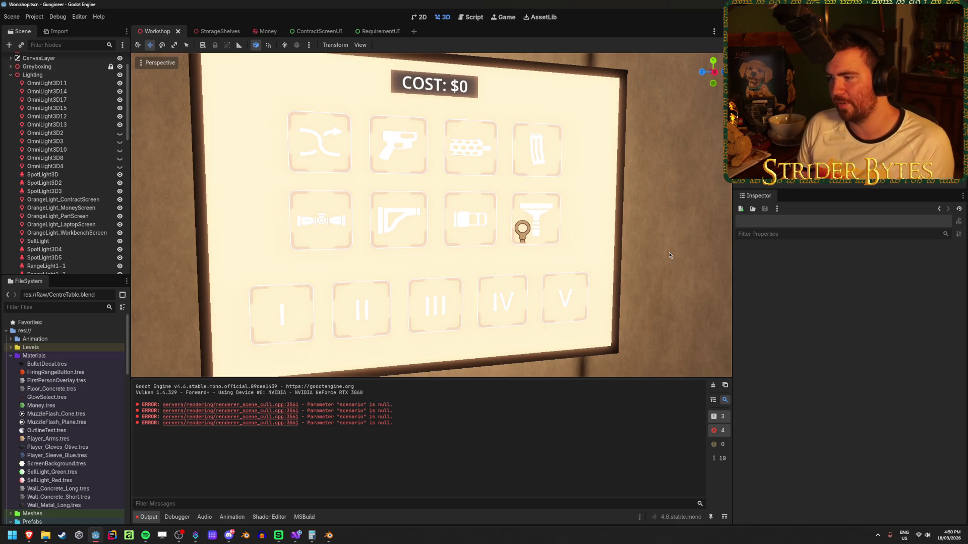
Clear the Output log's errors, survey the room from a wide view, and run the project.
left_click(713, 384)
scroll(447, 277, "down", 10)
left_click_drag(446, 276, 303, 282)
left_click_drag(554, 285, 472, 285)
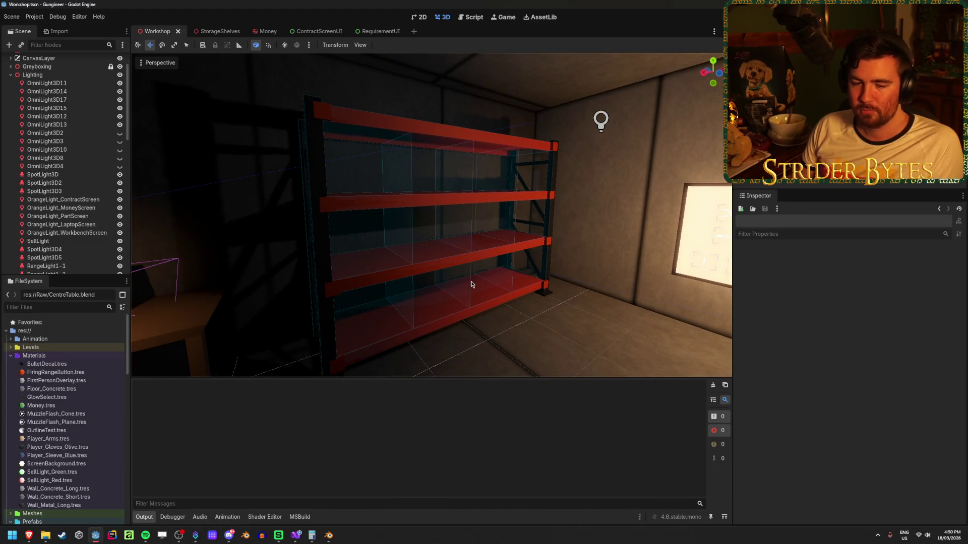
left_click_drag(654, 334, 570, 334)
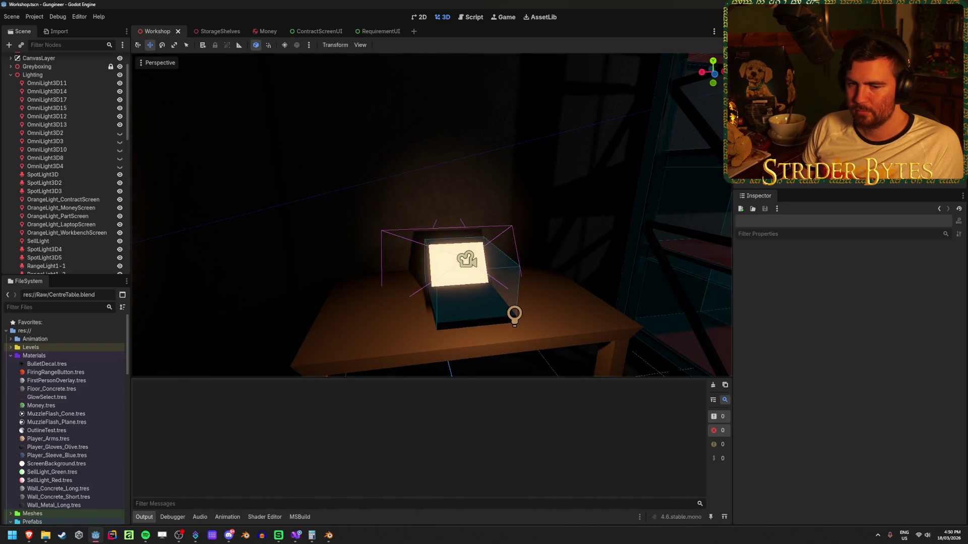
key("s")
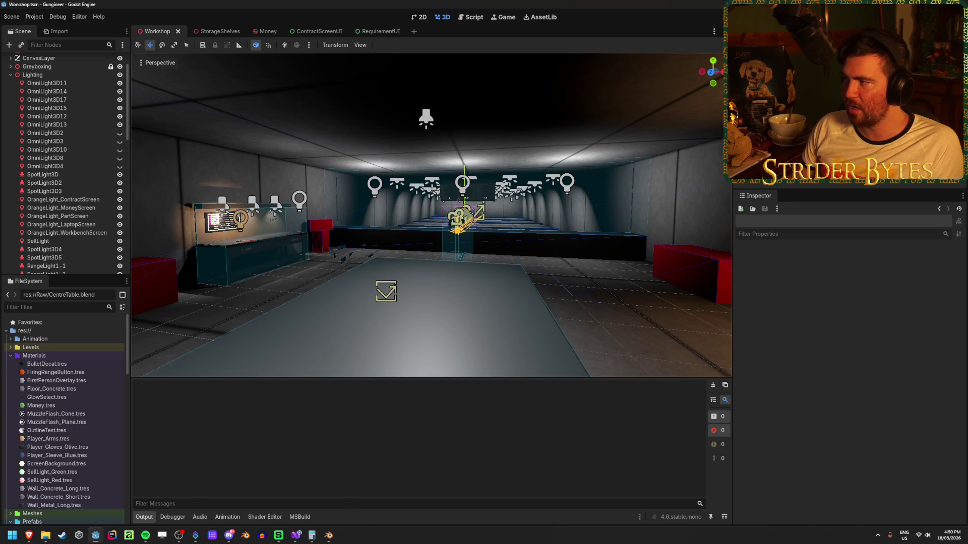
key("F5")
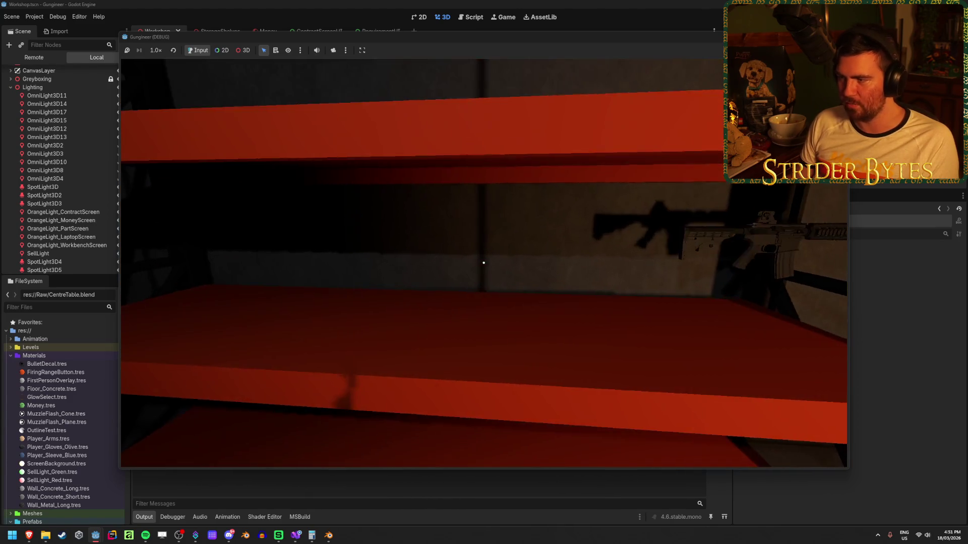
Take the rifle off the wall rack and put it back several times.
key("e")
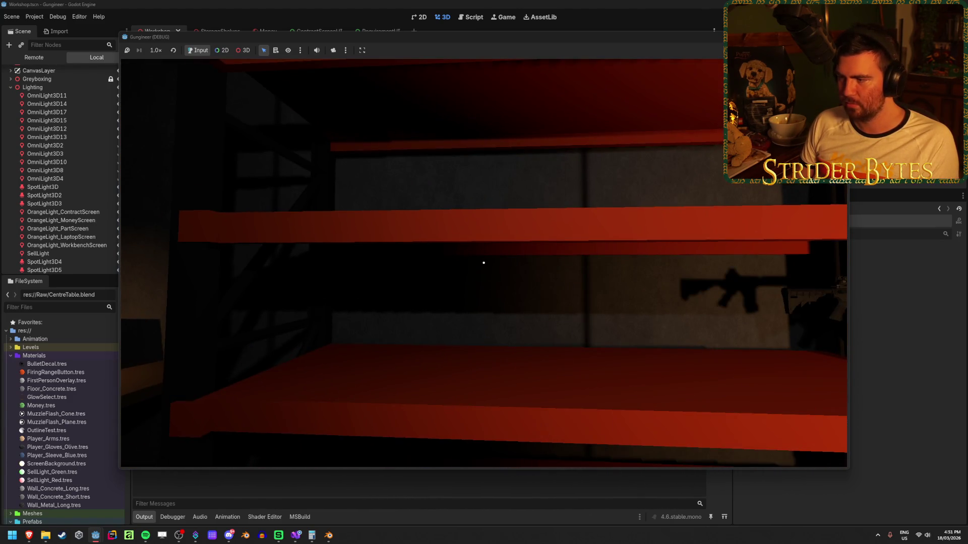
key("e")
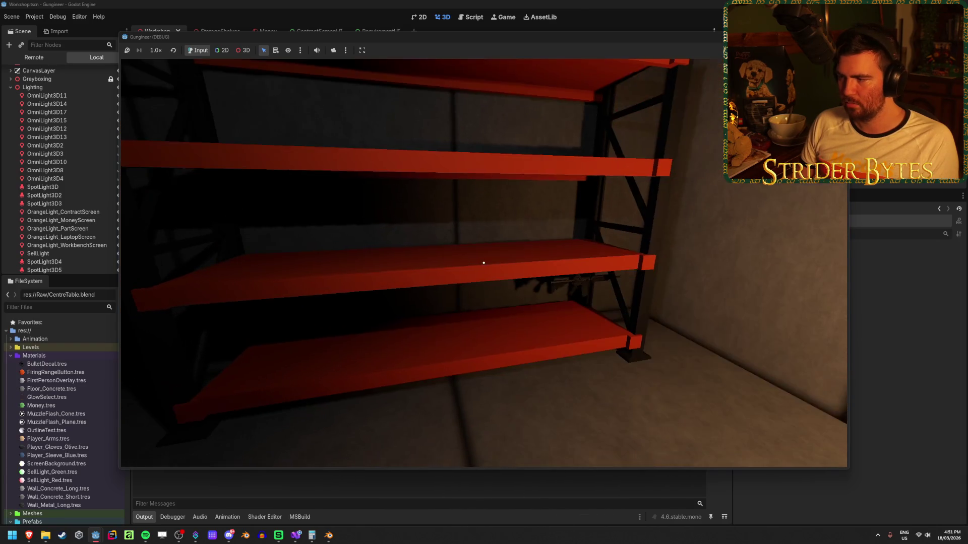
key("e")
key("e")
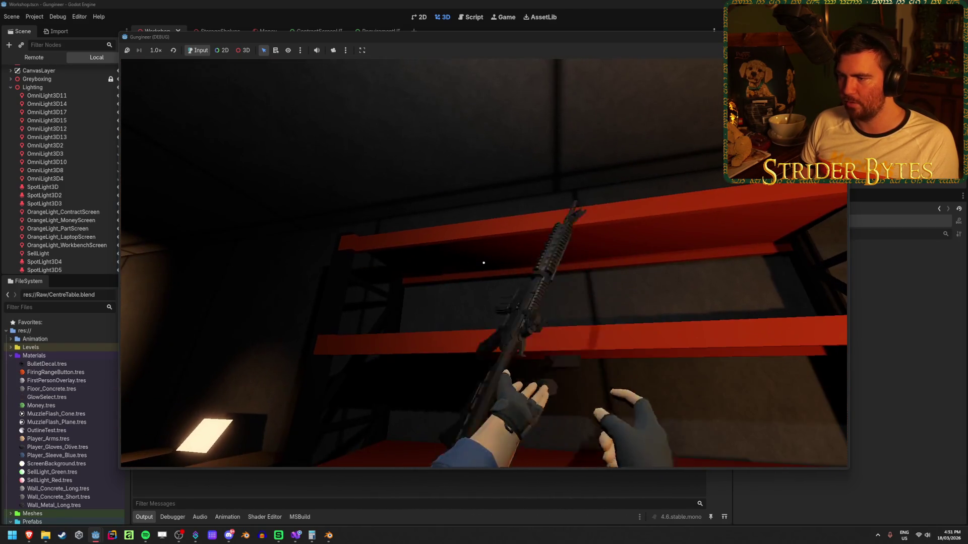
key("e")
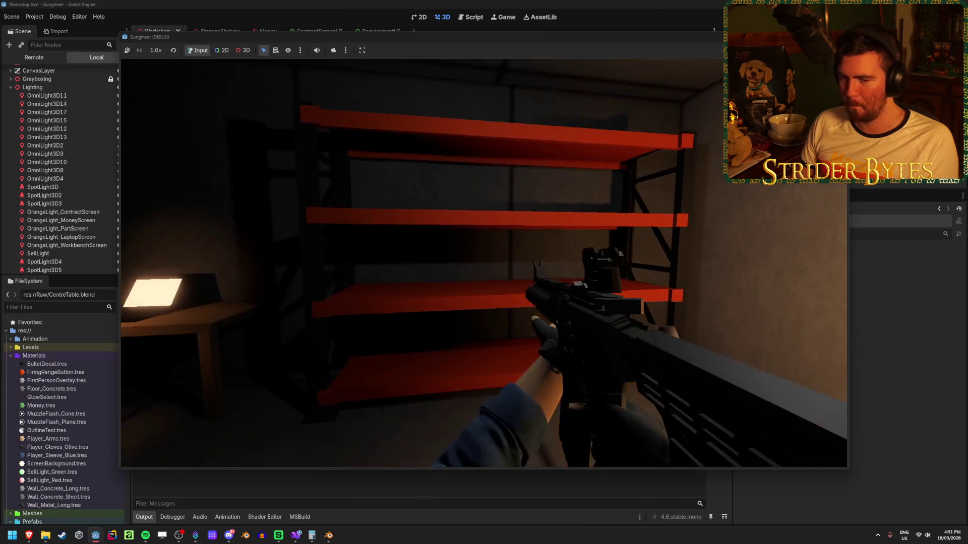
key("e")
key("e")
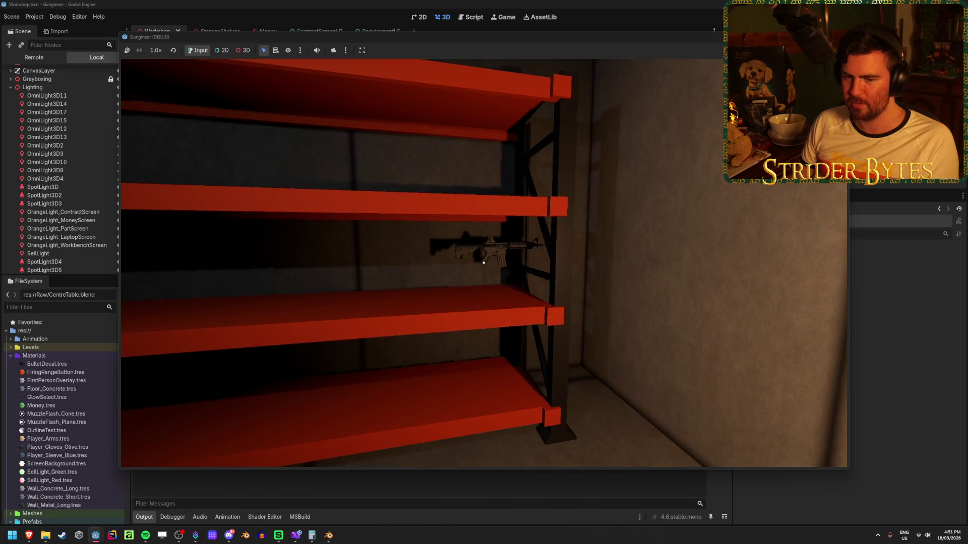
Pick up the rifle from the table and walk to the workbench and red shelving.
key("w")
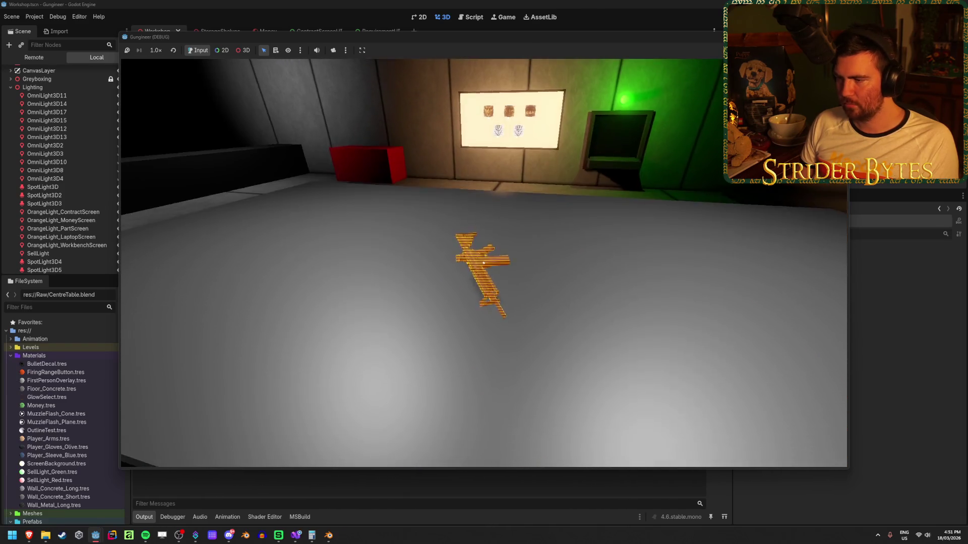
left_click(483, 262)
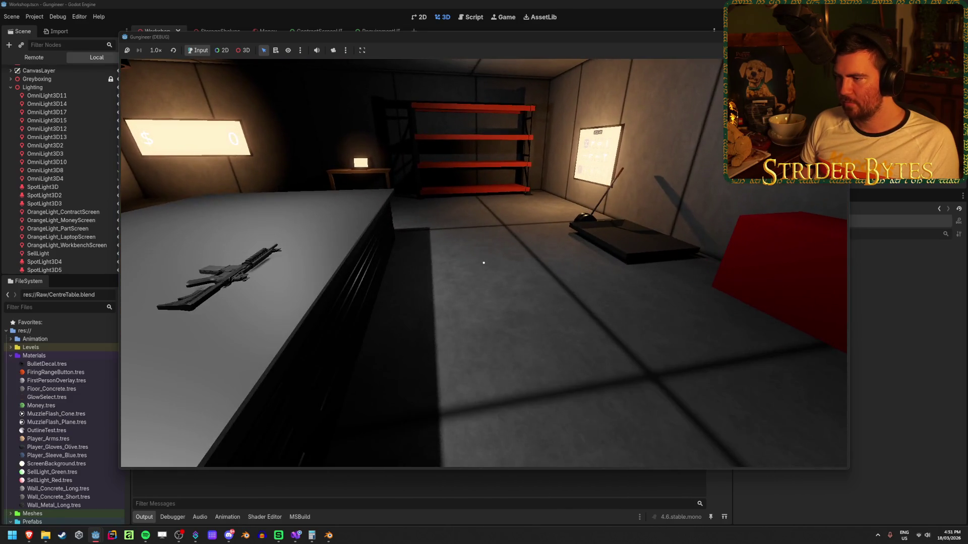
key("w")
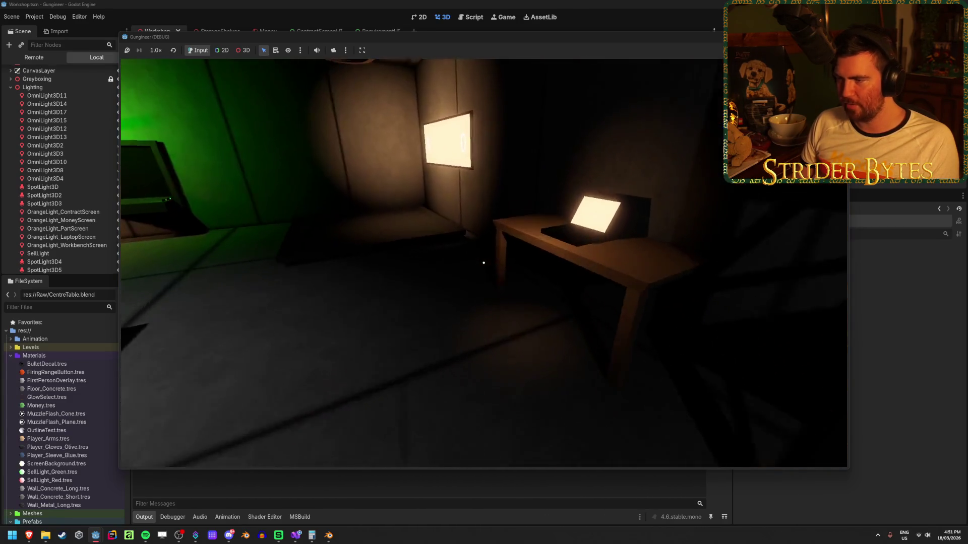
mouse_move(483, 262)
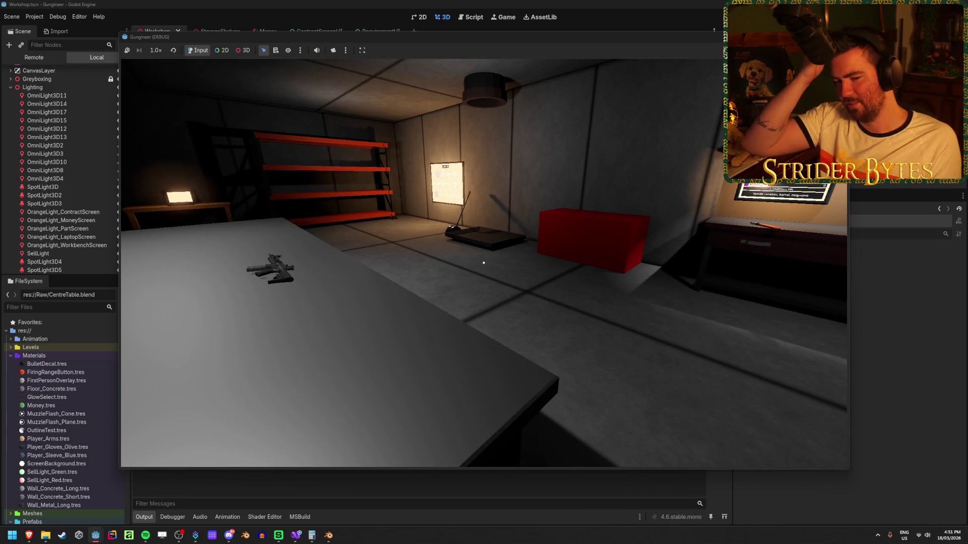
key("w")
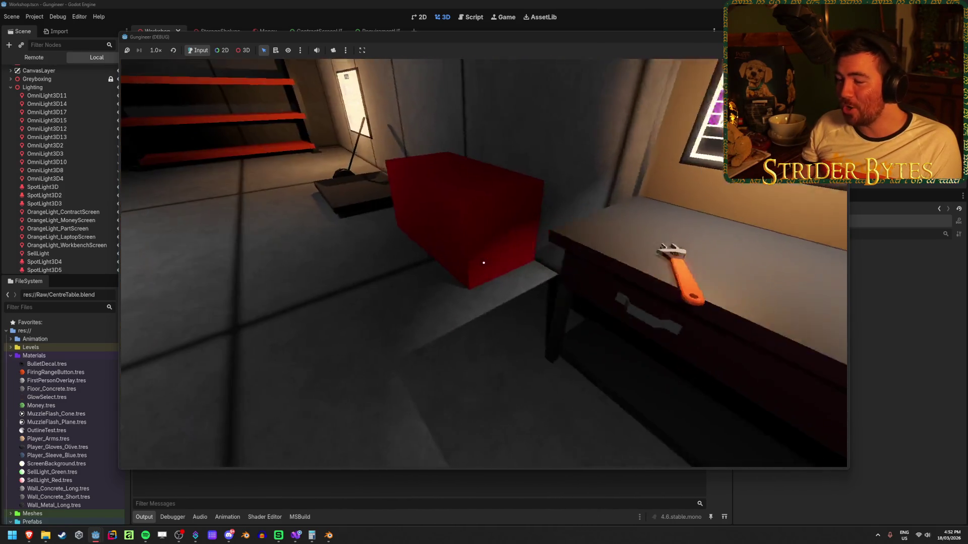
key("w")
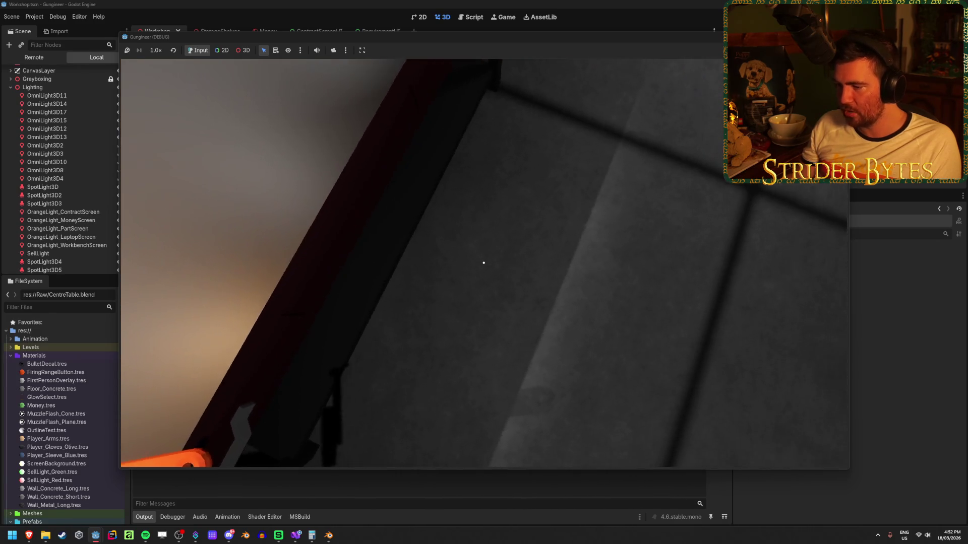
key("s")
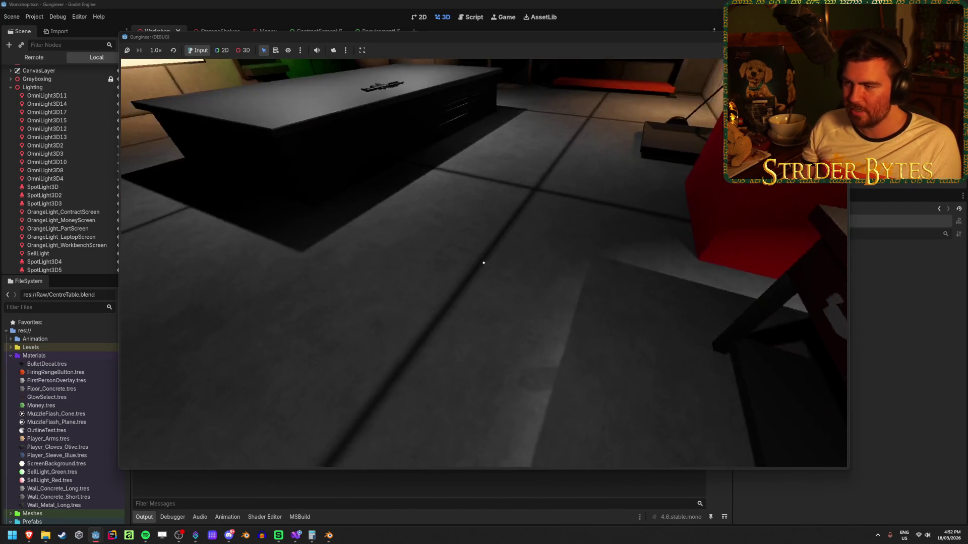
key("w")
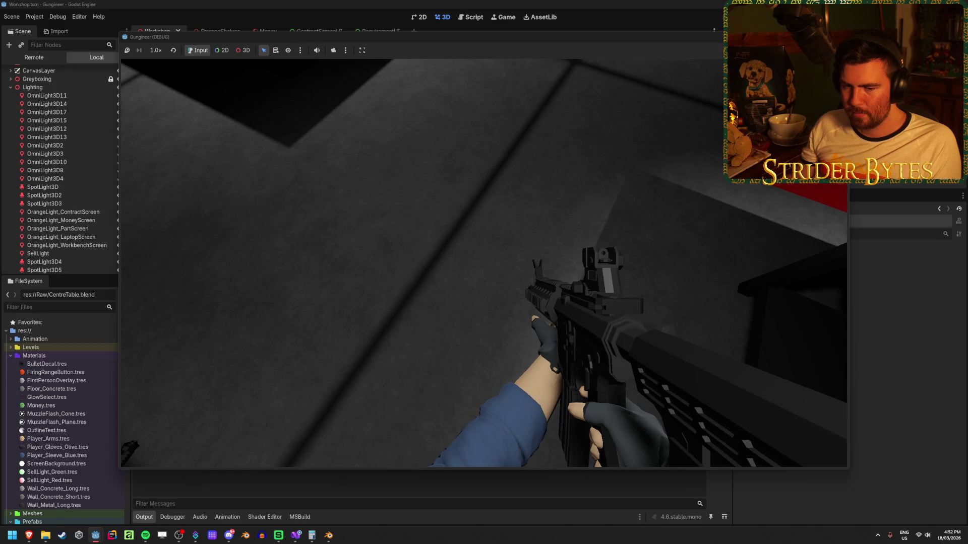
Fire the rifle at the wall, then drop it on the table and pick it up again.
left_click(484, 263)
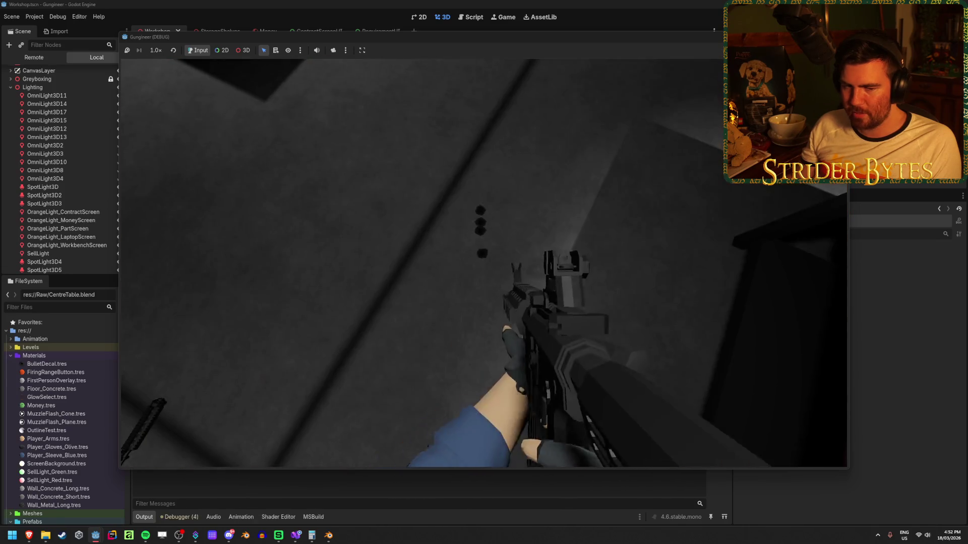
key("w")
key("e")
key("a")
key("e")
key("e")
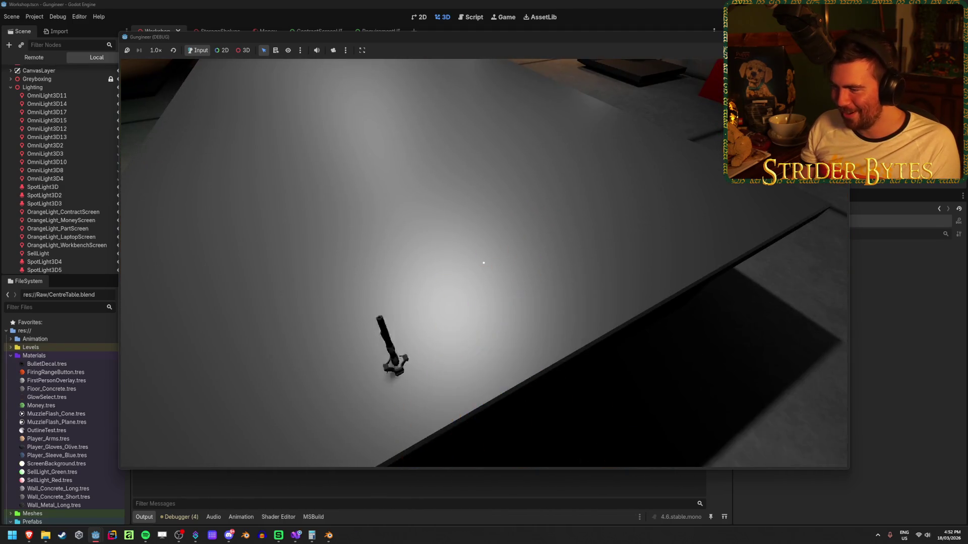
key("e")
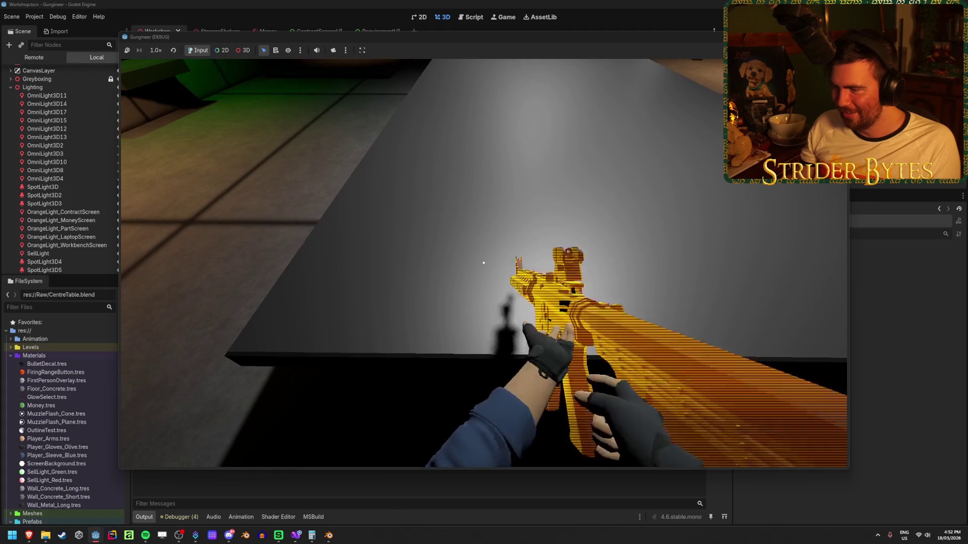
key("e")
key("e")
key("e")
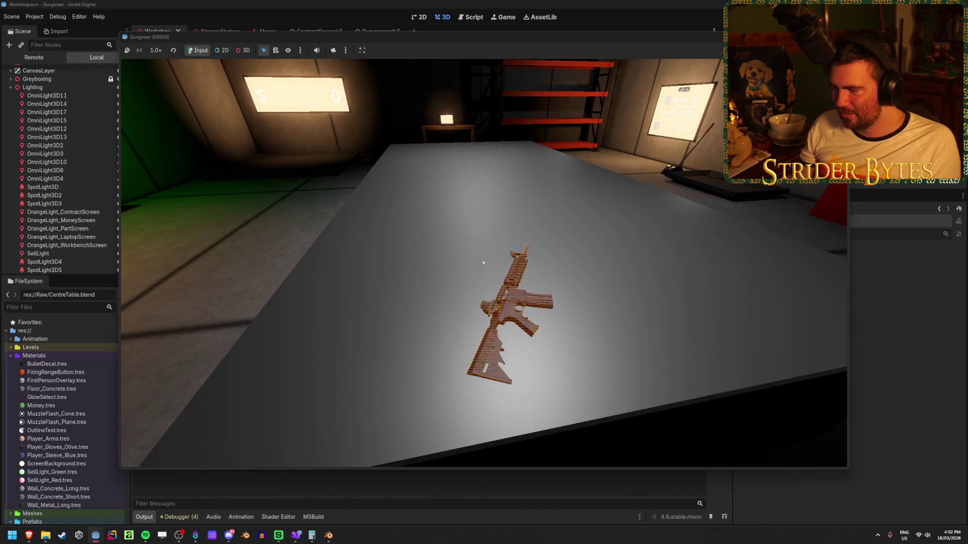
Drop the rifle, circle the table to view it, pick it back up, and stop the game.
key("a")
key("d")
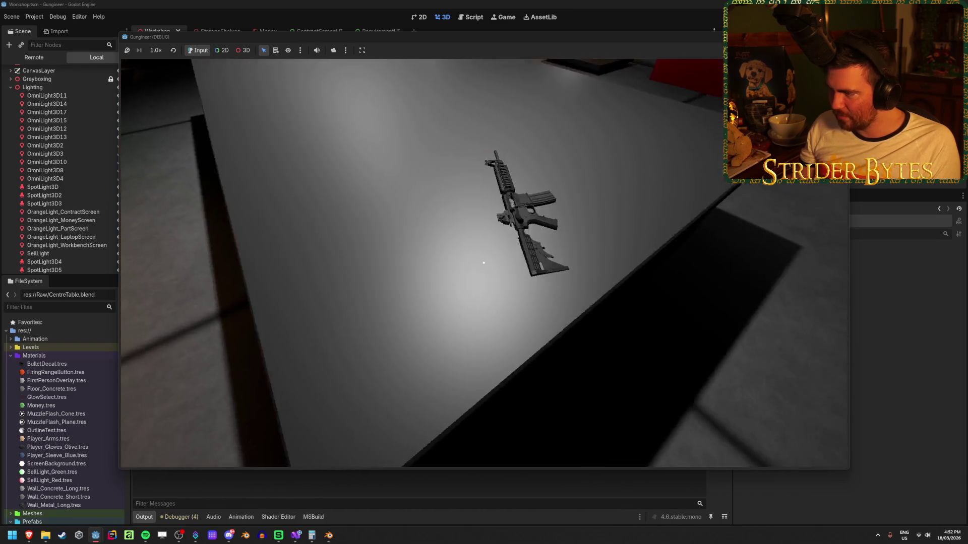
key("s")
key("w")
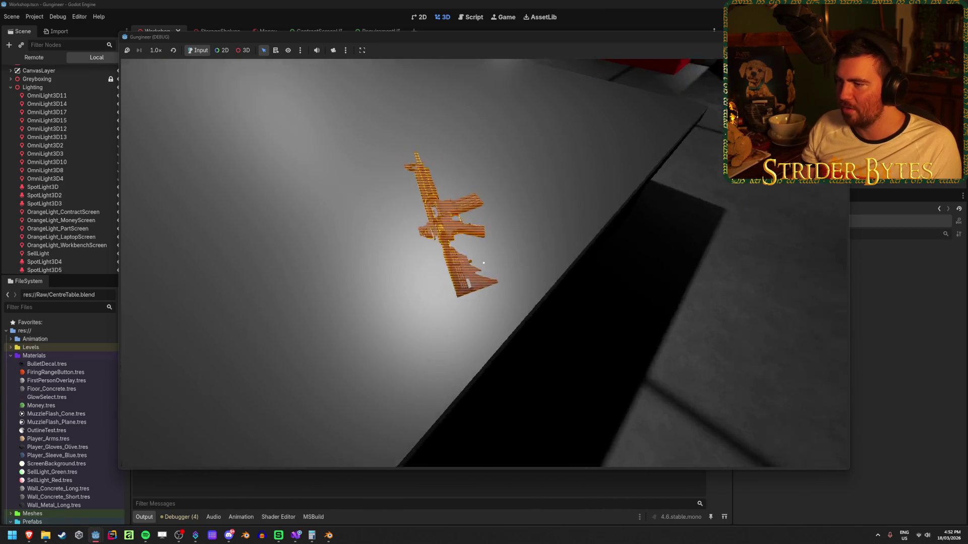
key("s")
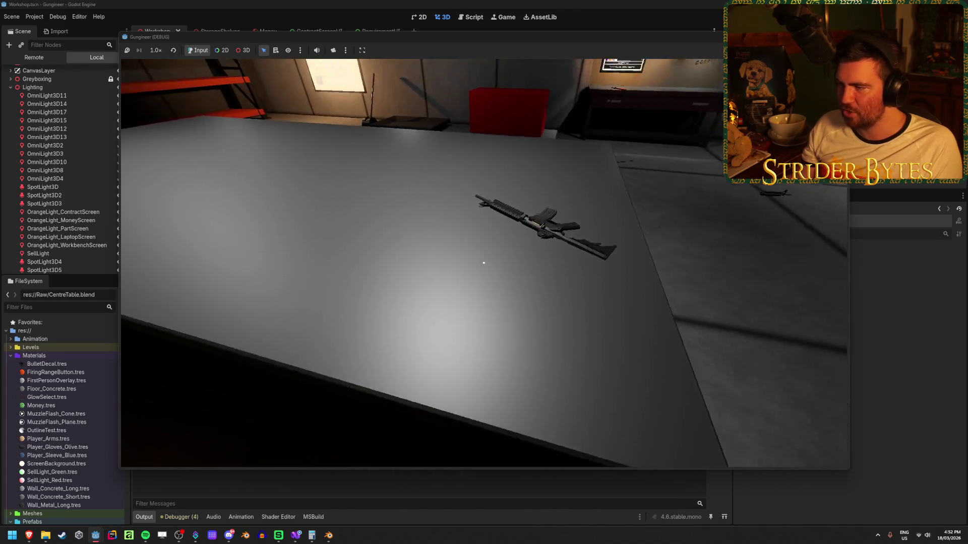
key("w")
left_click(489, 276)
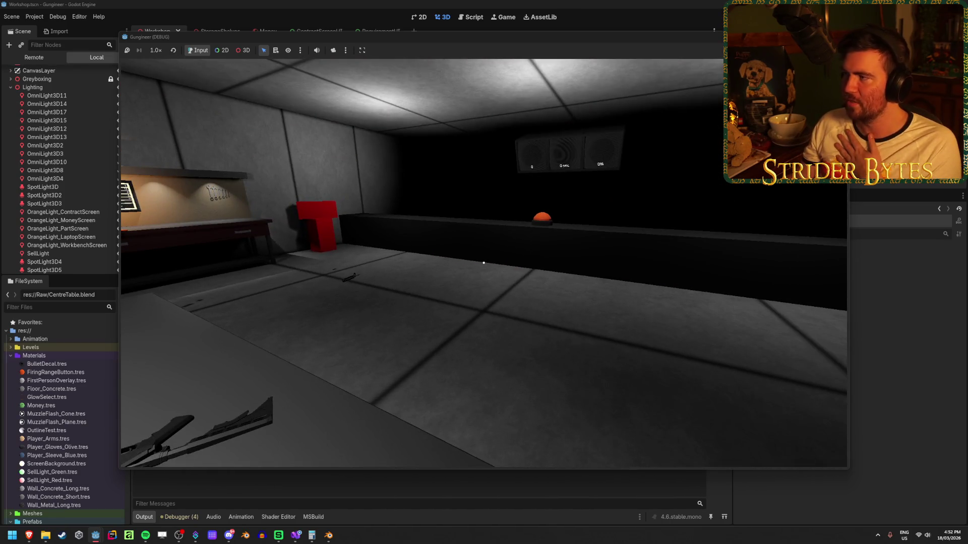
key("F8")
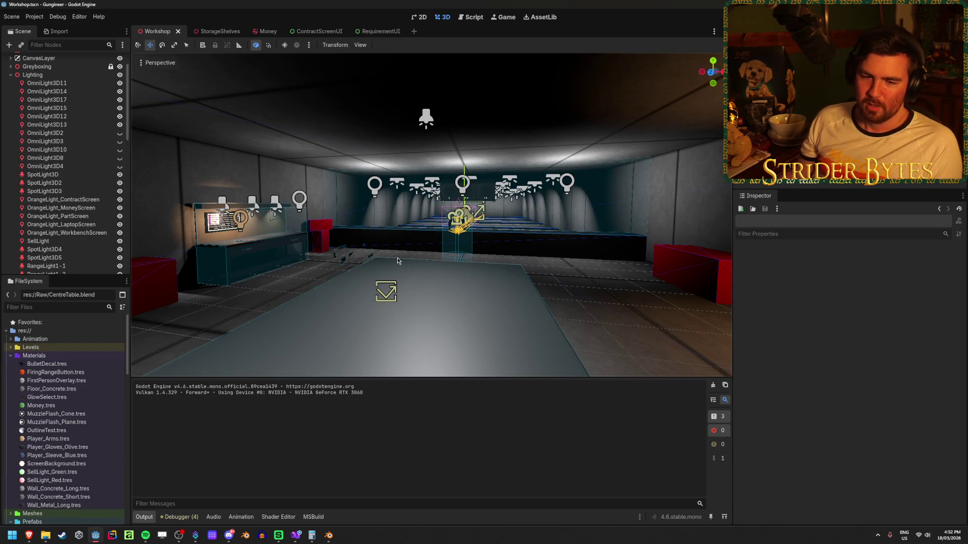
Fly the viewport past the workbench and red block, then save the Workshop scene.
mouse_move(434, 261)
left_mouse_down()
mouse_move(524, 205)
mouse_move(478, 189)
left_mouse_up()
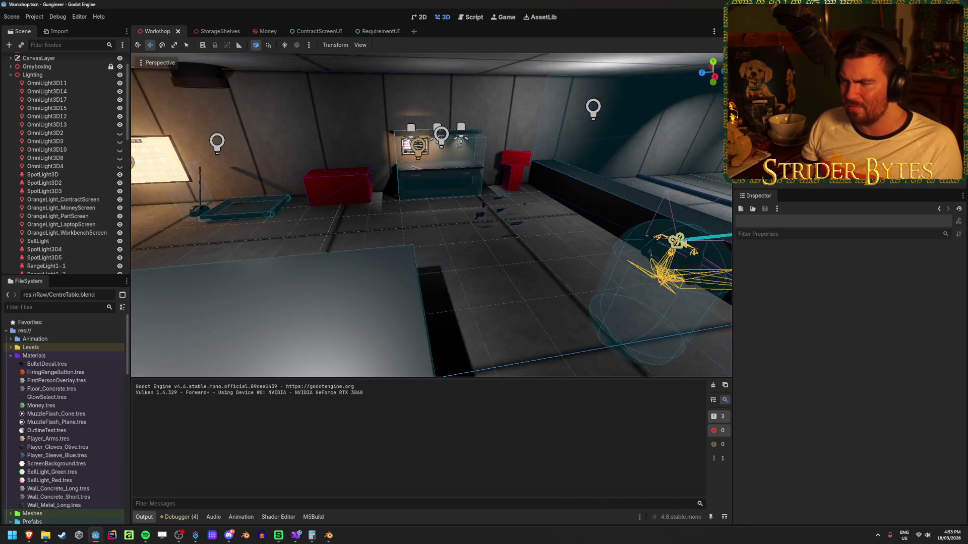
left_click_drag(522, 304, 521, 304)
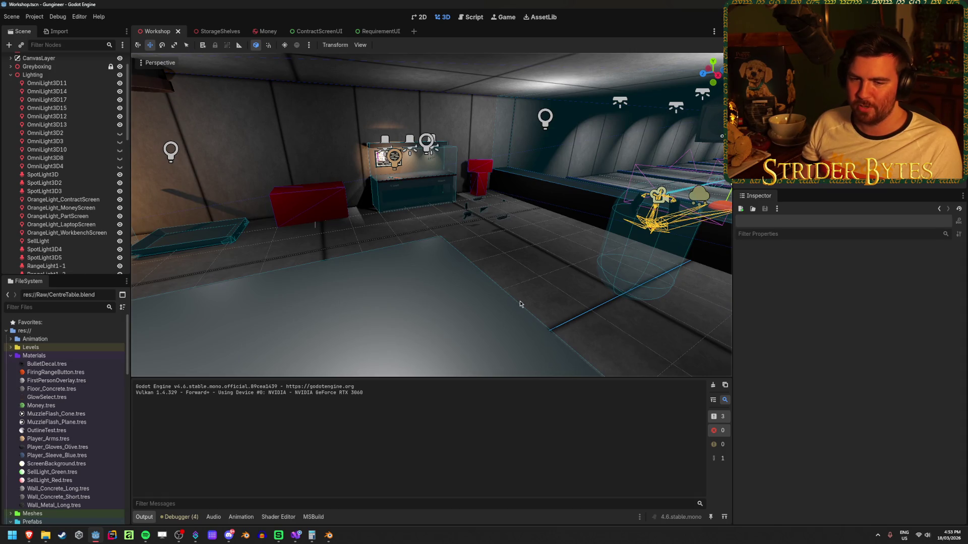
mouse_move(521, 304)
left_mouse_down()
mouse_move(481, 304)
mouse_move(471, 292)
left_mouse_up()
key("ctrl+s")
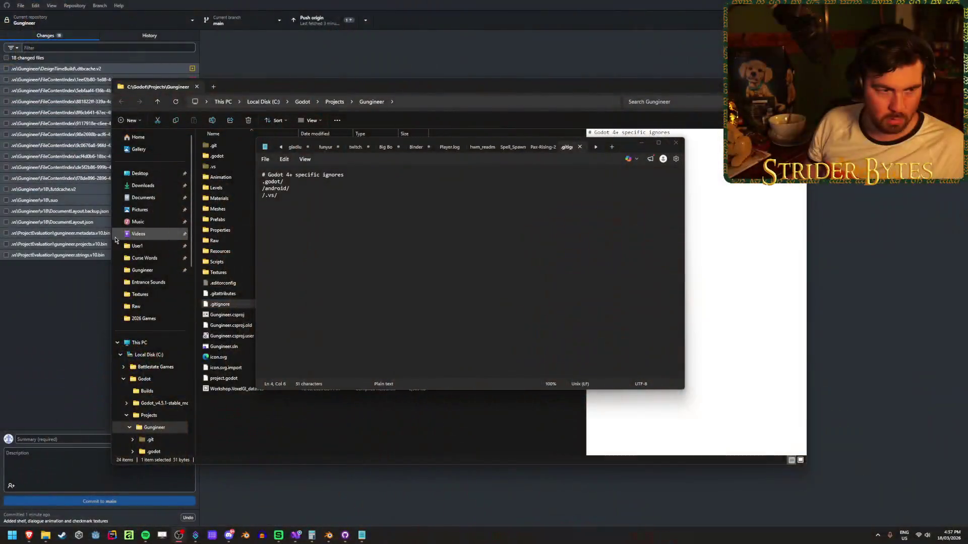
Zoom in, change the last .gitignore entry from /.vs/ to .vs/, and save.
scroll(317, 237, "up", 17)
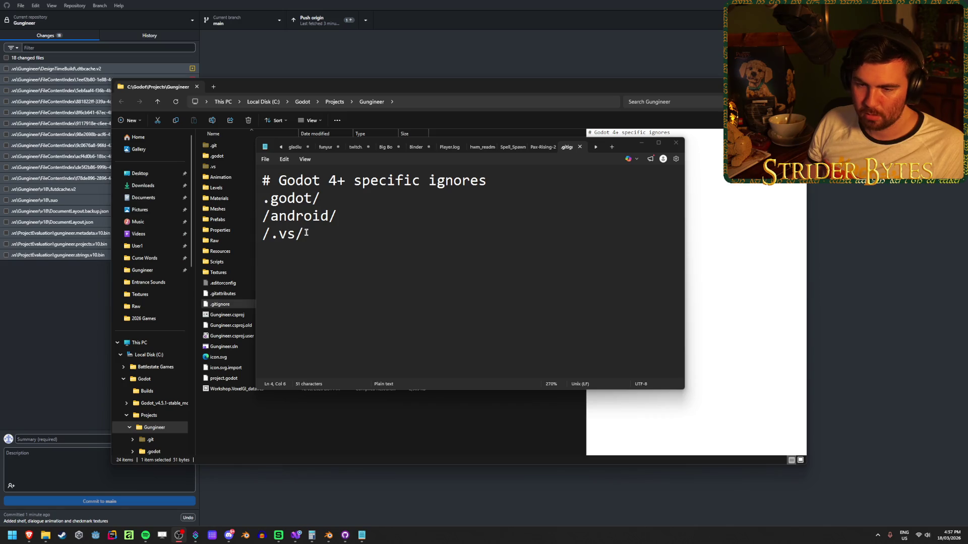
key("Home")
key("Delete")
key("End")
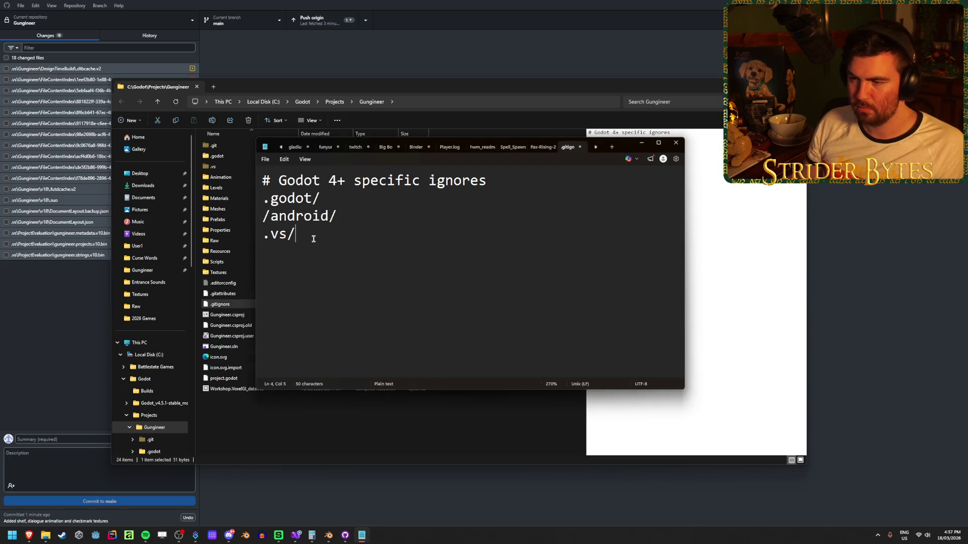
key("ctrl+s")
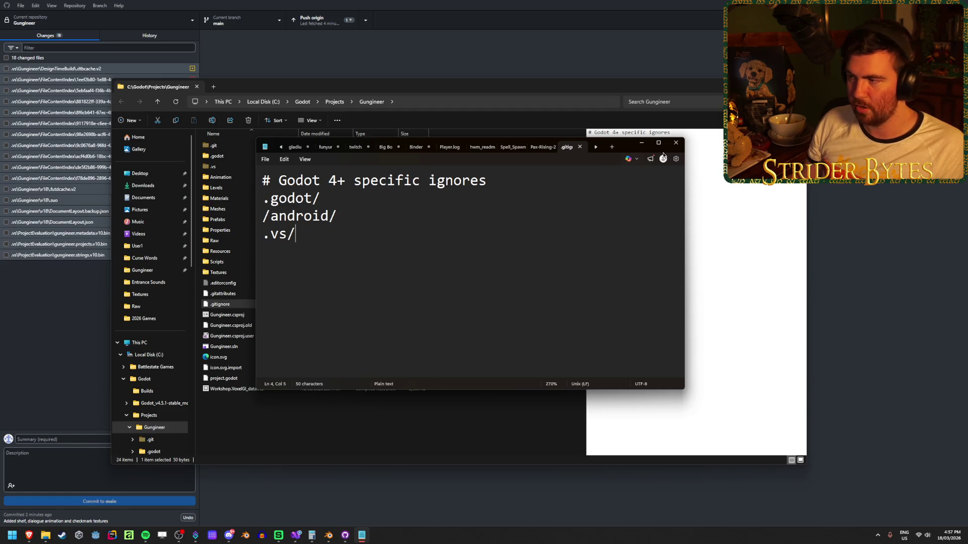
Close Notepad and commit .gitignore to main as 'Update .gitignore', leaving the .vs files uncommitted.
left_click(674, 145)
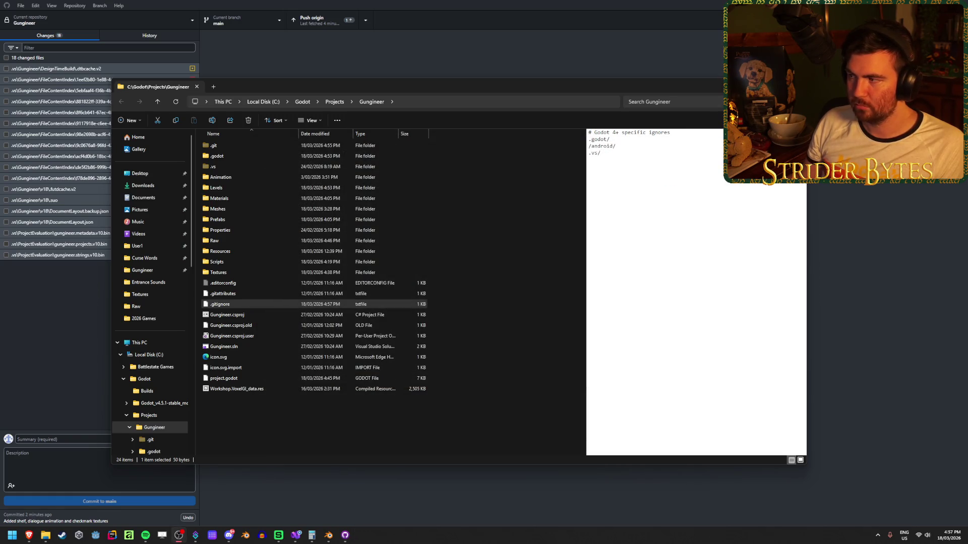
key("alt+Tab")
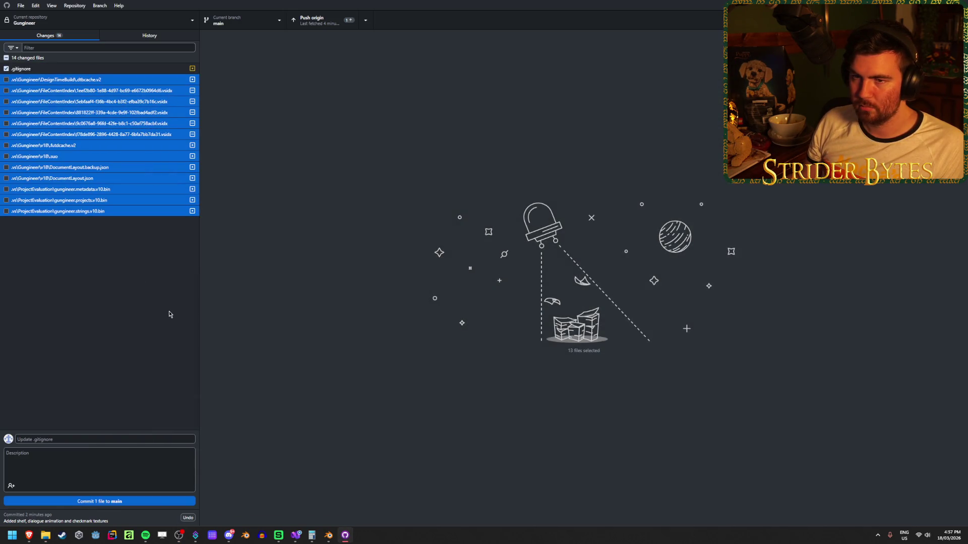
left_click(101, 502)
right_click(95, 86)
left_click(60, 249)
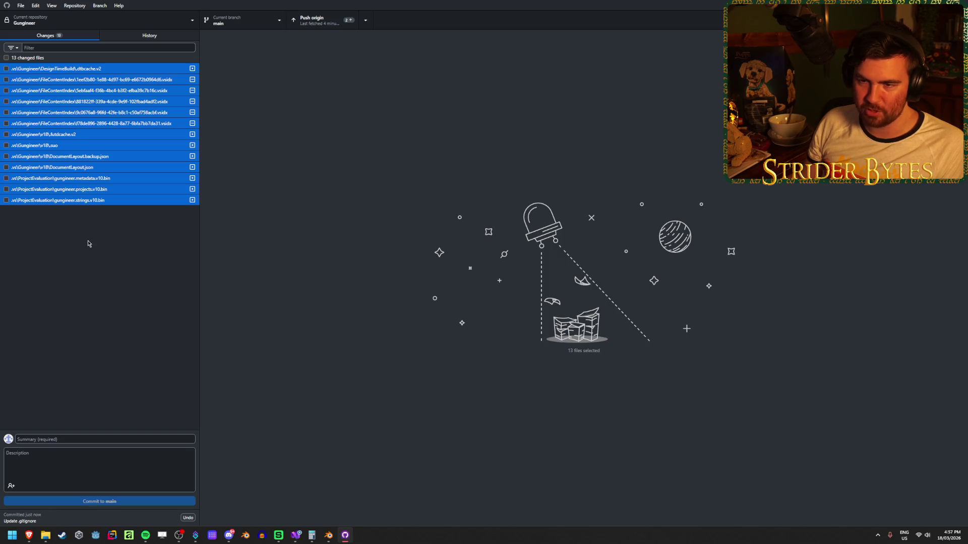
right_click(101, 205)
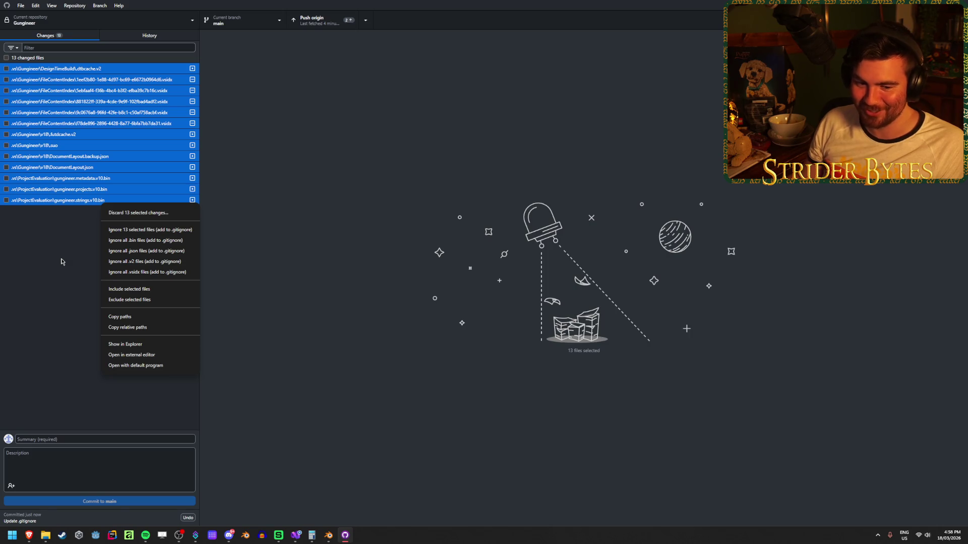
left_click(61, 262)
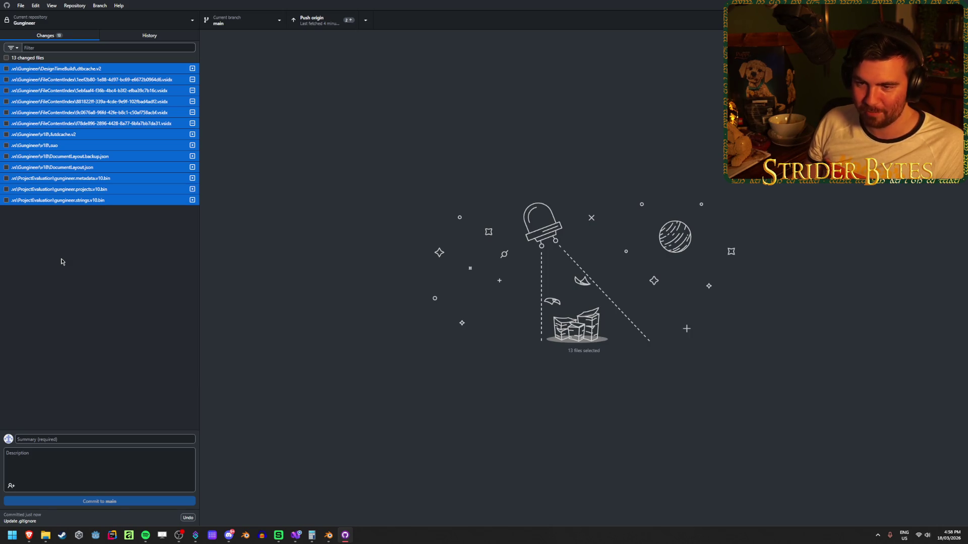
right_click(86, 203)
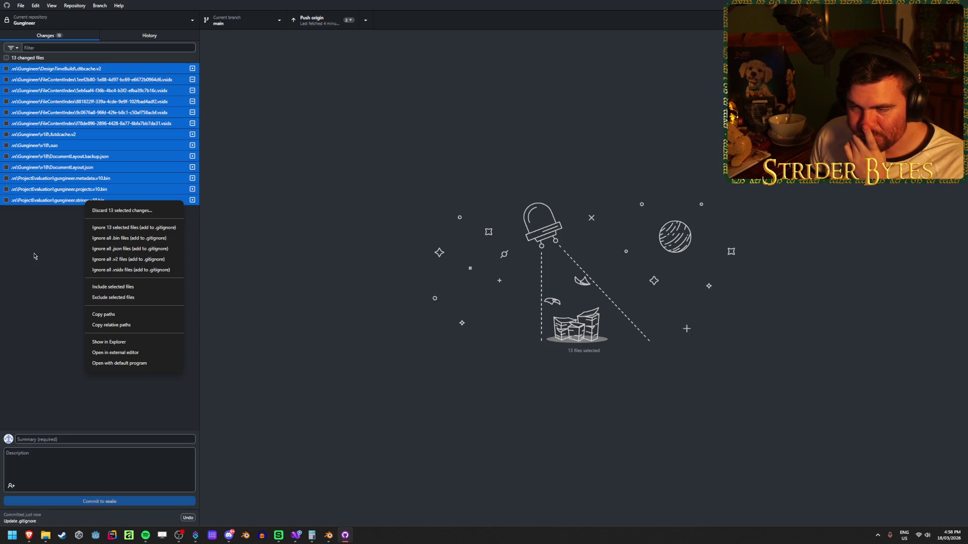
left_click(34, 256)
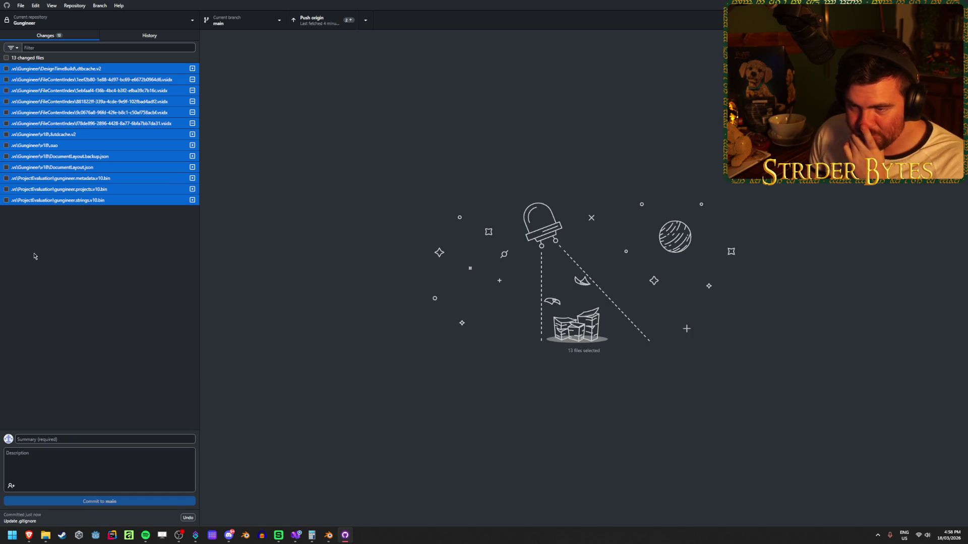